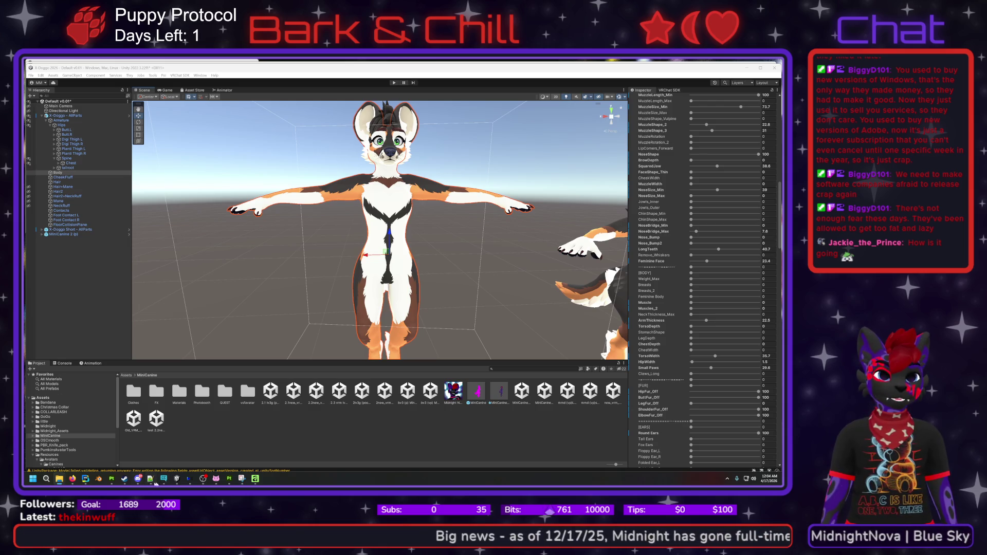
- Switch to Substance 3D Painter and open the Export Textures dialog
{"action": "mouse_move", "coordinate": [203, 479]}
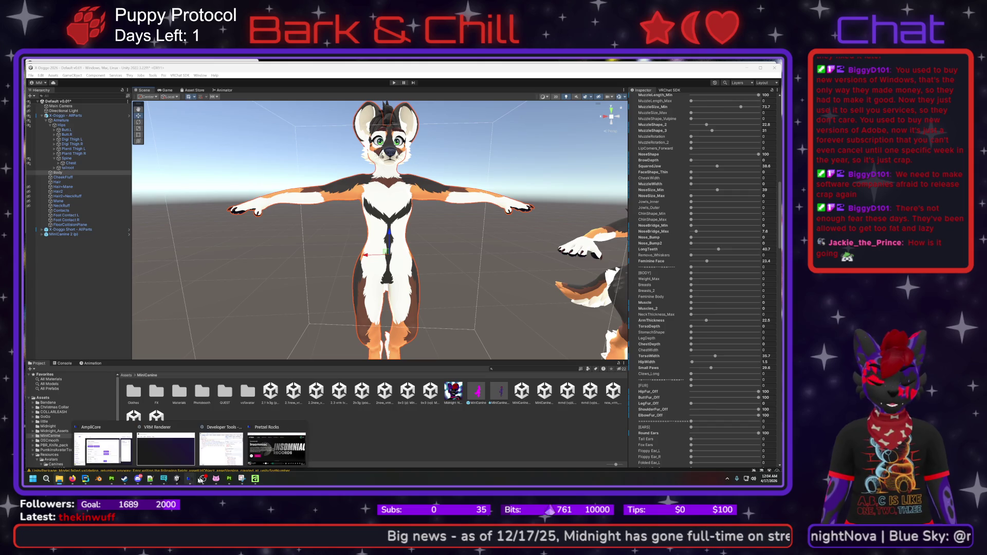
{"action": "left_click", "coordinate": [111, 478]}
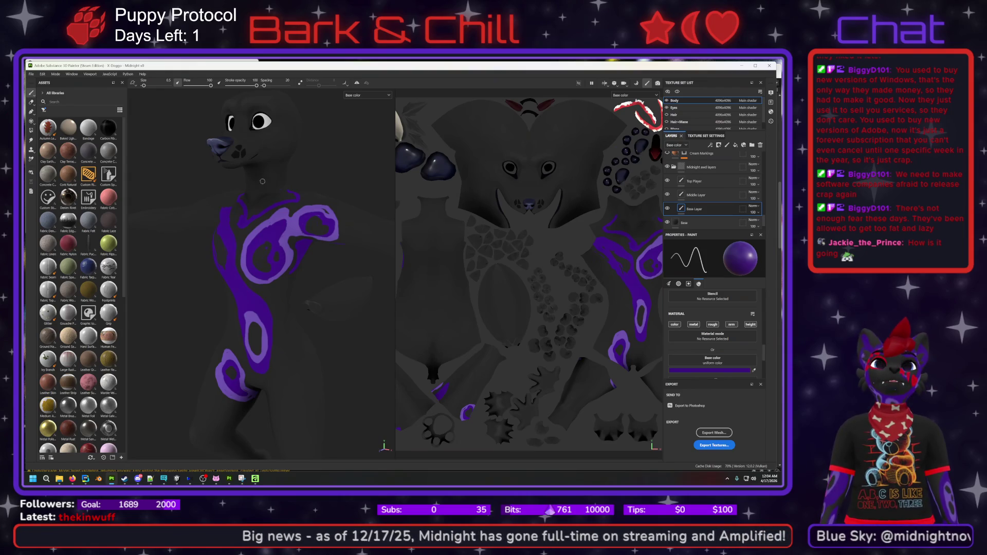
{"action": "left_click", "coordinate": [42, 75]}
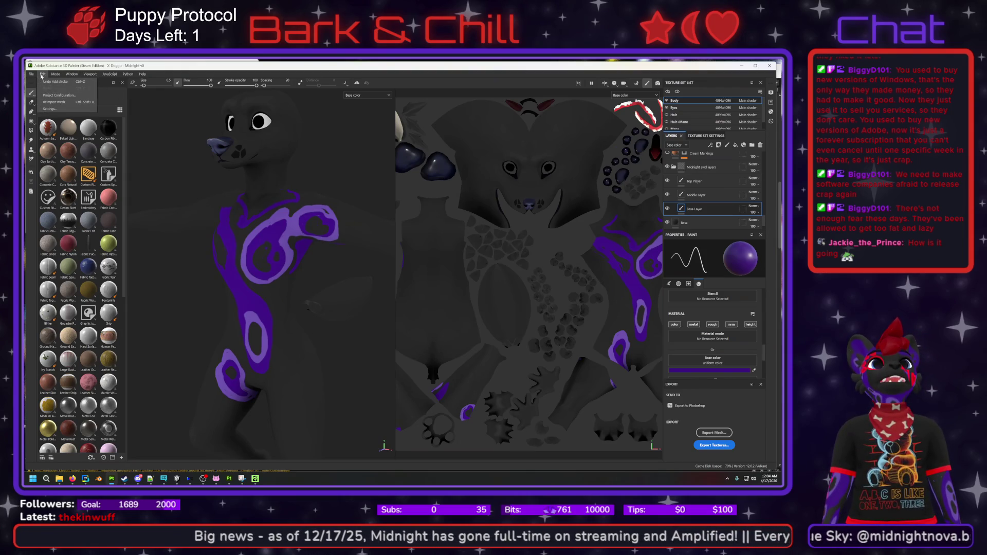
{"action": "mouse_move", "coordinate": [32, 77]}
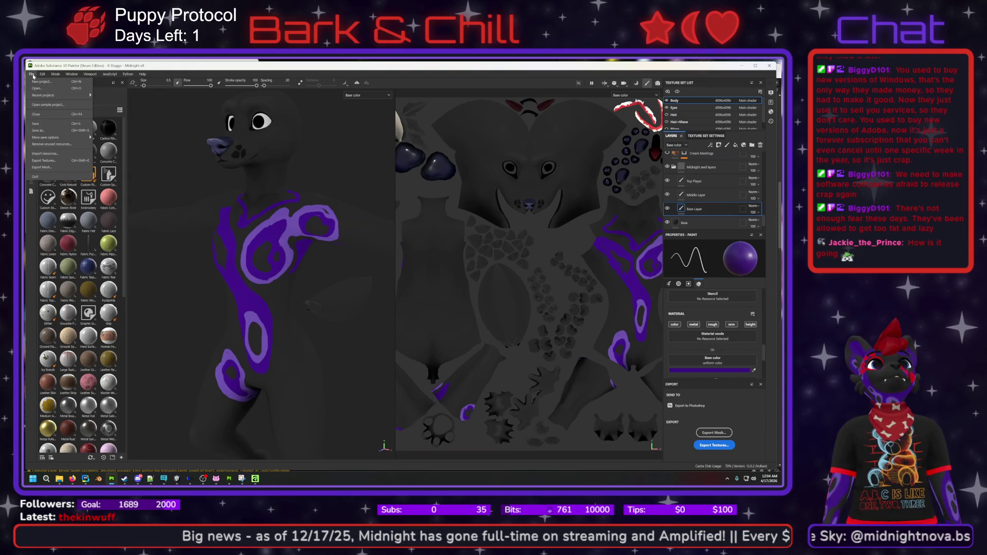
{"action": "left_click", "coordinate": [49, 161]}
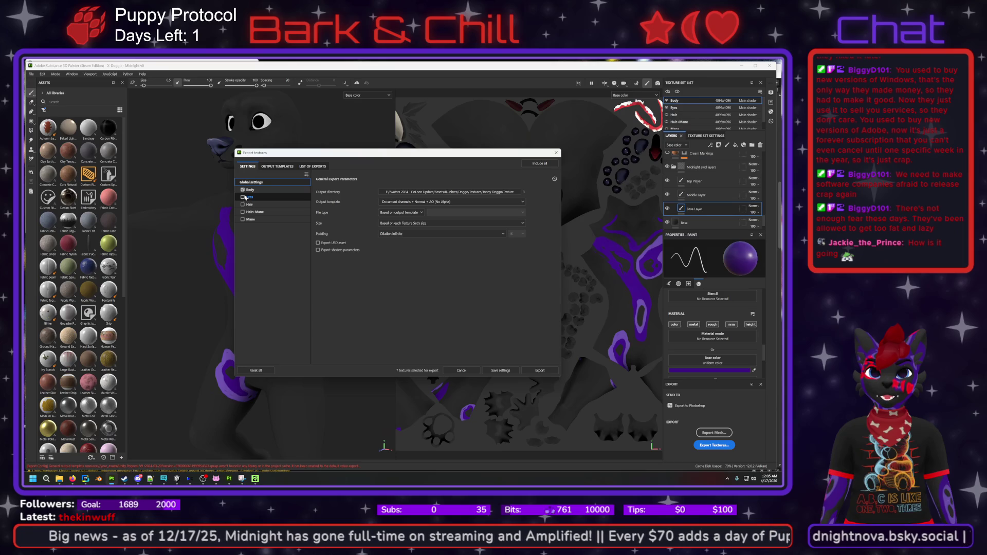
- Review the PBR Metallic Roughness Opacity (VRC) template's maps, then open the output directory picker
{"action": "left_click", "coordinate": [278, 167]}
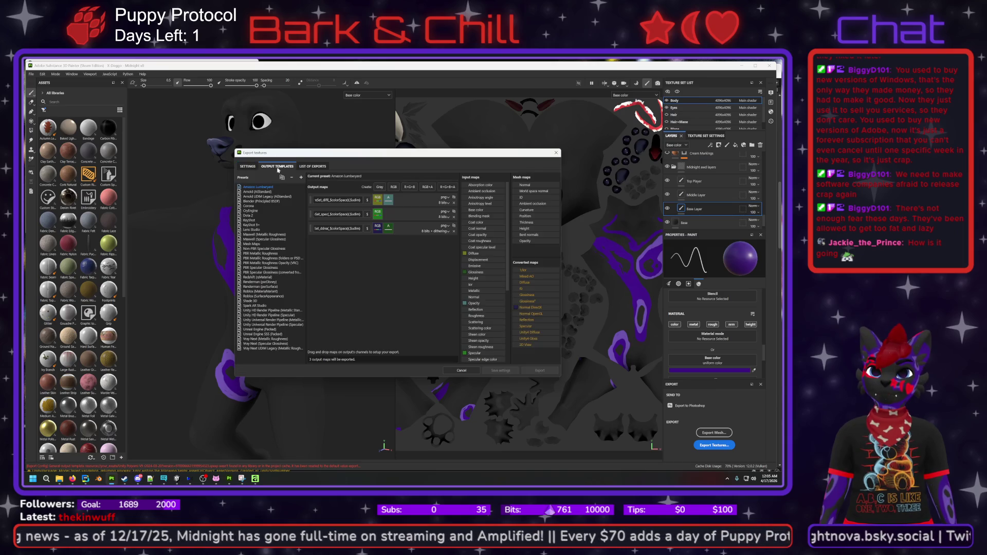
{"action": "left_click", "coordinate": [272, 263]}
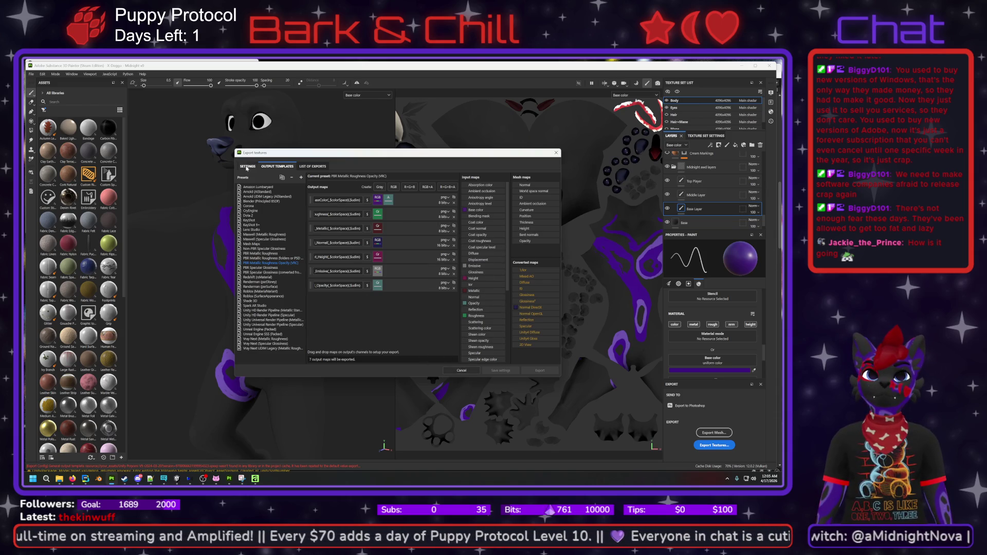
{"action": "left_click", "coordinate": [248, 166]}
{"action": "left_click", "coordinate": [502, 193]}
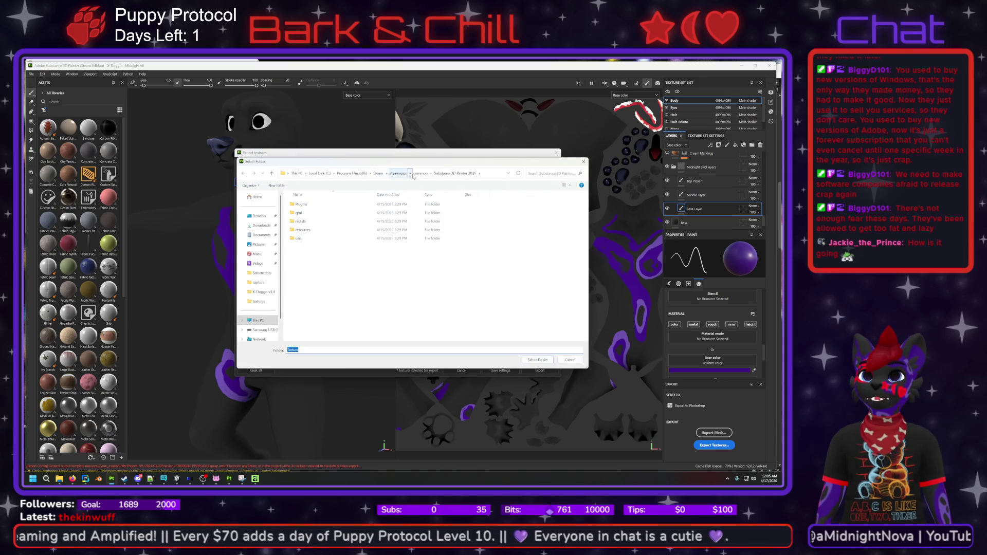
- Browse the folder picker to the Avatars\textures folder
{"action": "left_click", "coordinate": [263, 292]}
{"action": "left_click", "coordinate": [341, 173]}
{"action": "left_click", "coordinate": [314, 214]}
{"action": "double_click", "coordinate": [313, 214]}
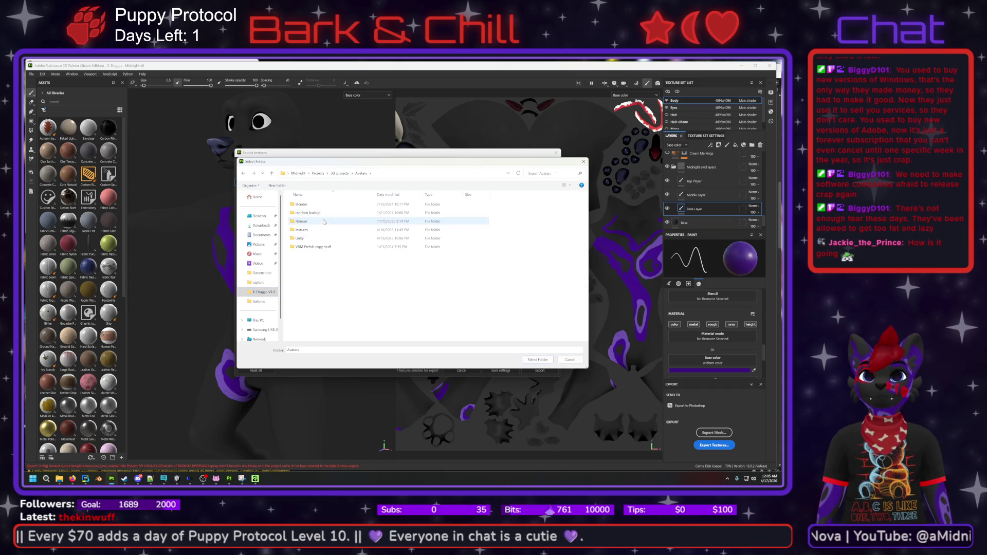
{"action": "left_click", "coordinate": [315, 231]}
{"action": "double_click", "coordinate": [315, 231]}
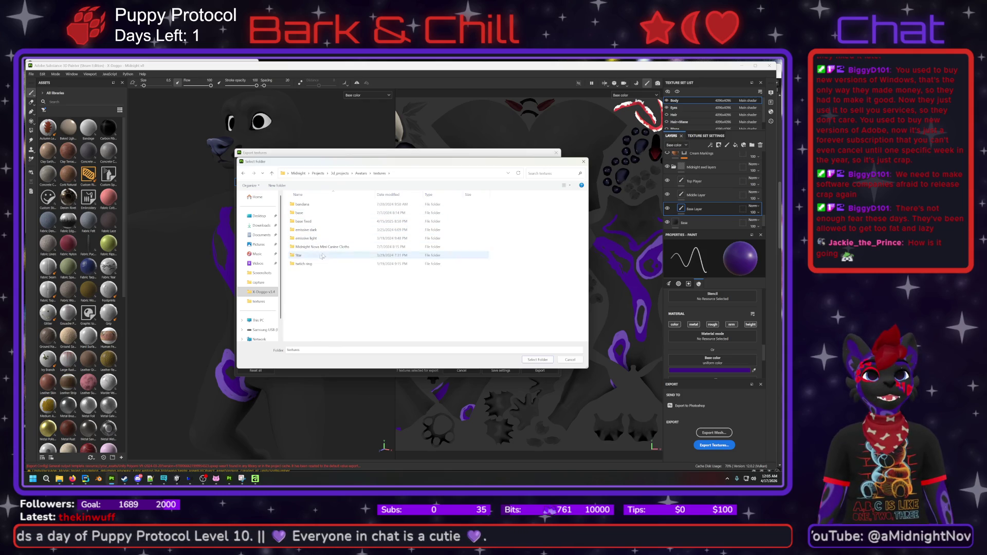
- Create a new X-Doggo folder there and select it as the export output directory
{"action": "right_click", "coordinate": [323, 286]}
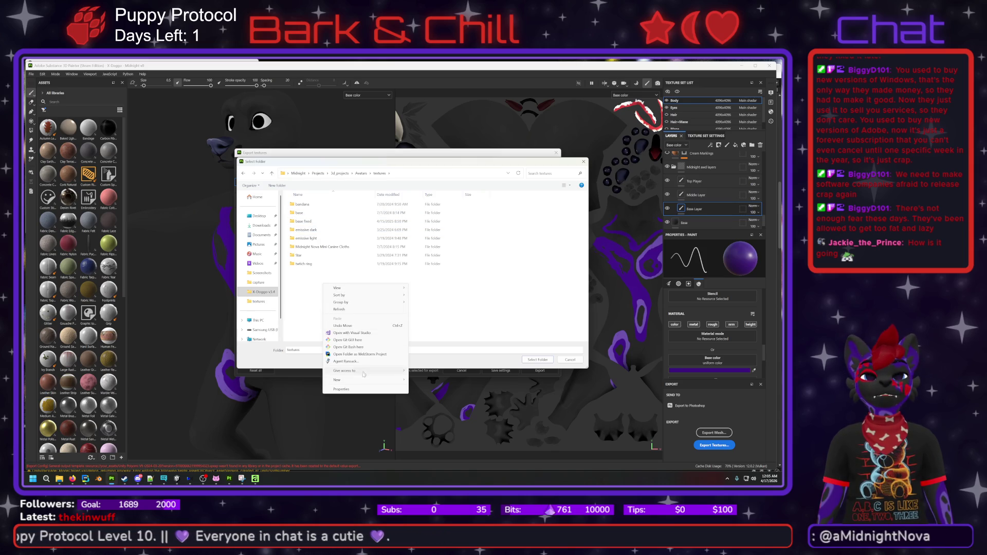
{"action": "mouse_move", "coordinate": [363, 380]}
{"action": "left_click", "coordinate": [423, 381]}
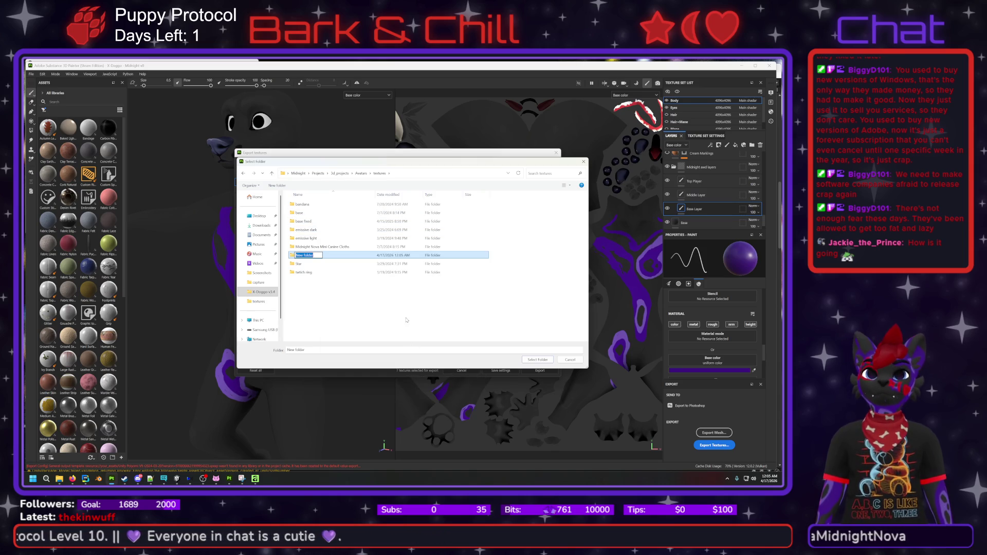
{"action": "type", "text": "x"}
{"action": "key", "text": "BackSpace"}
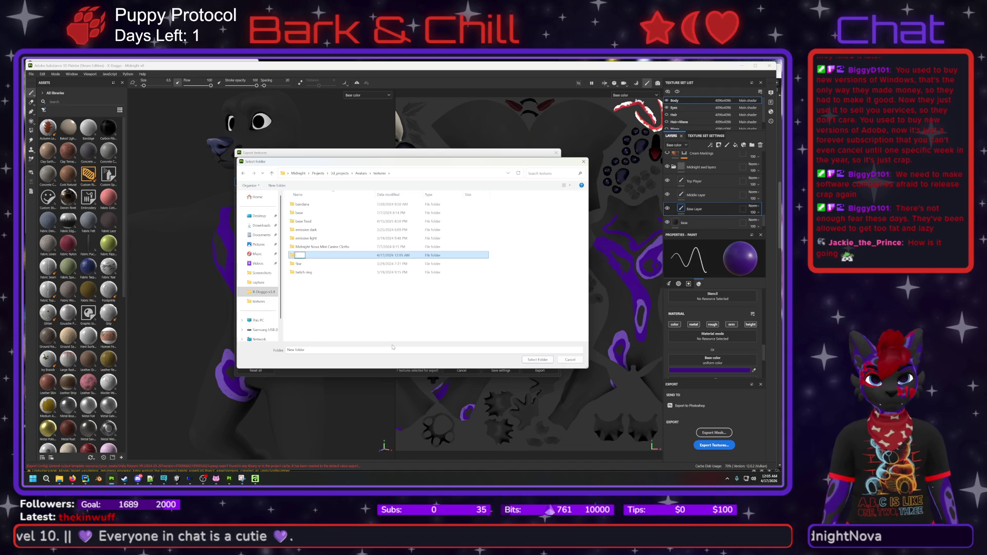
{"action": "type", "text": "X-Dog"}
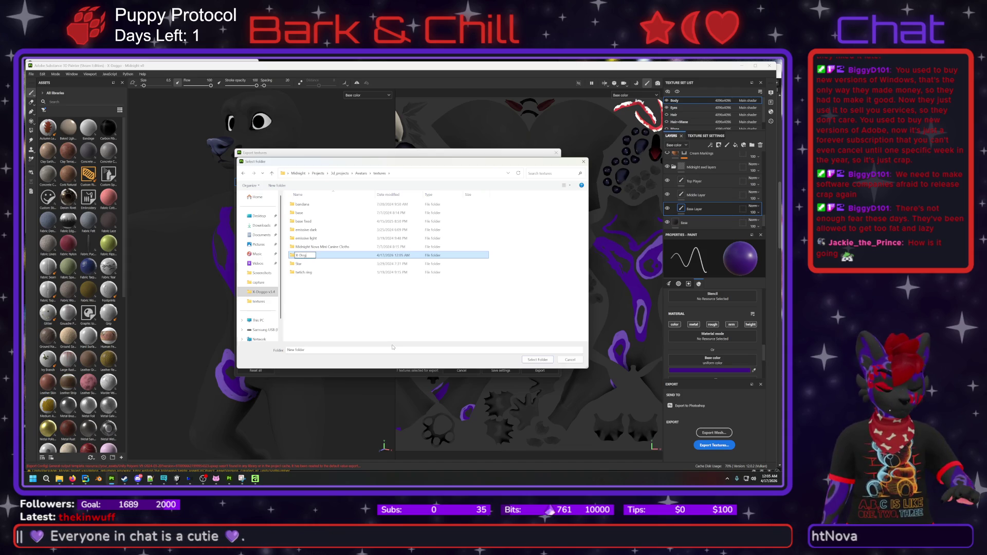
{"action": "type", "text": "goo"}
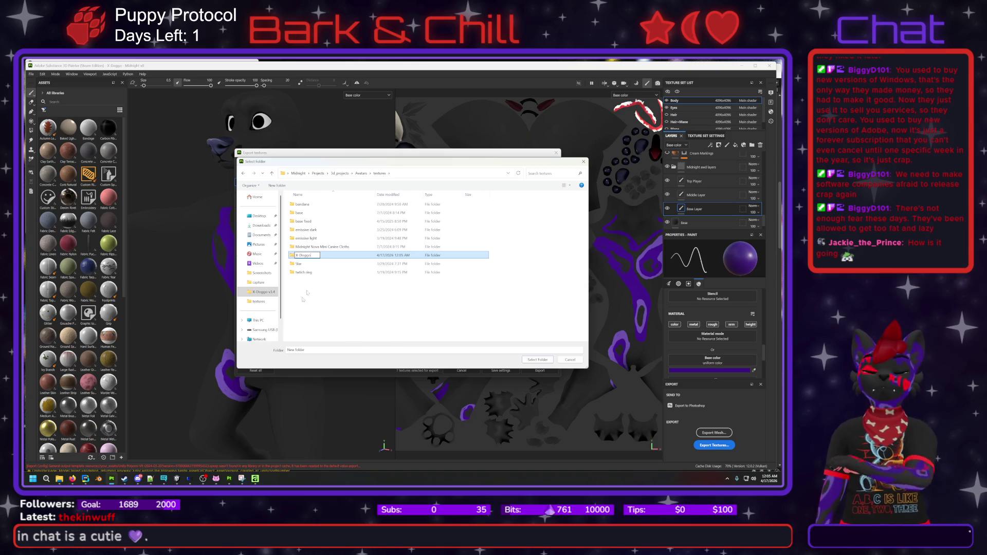
{"action": "key", "text": "Return"}
{"action": "double_click", "coordinate": [305, 273]}
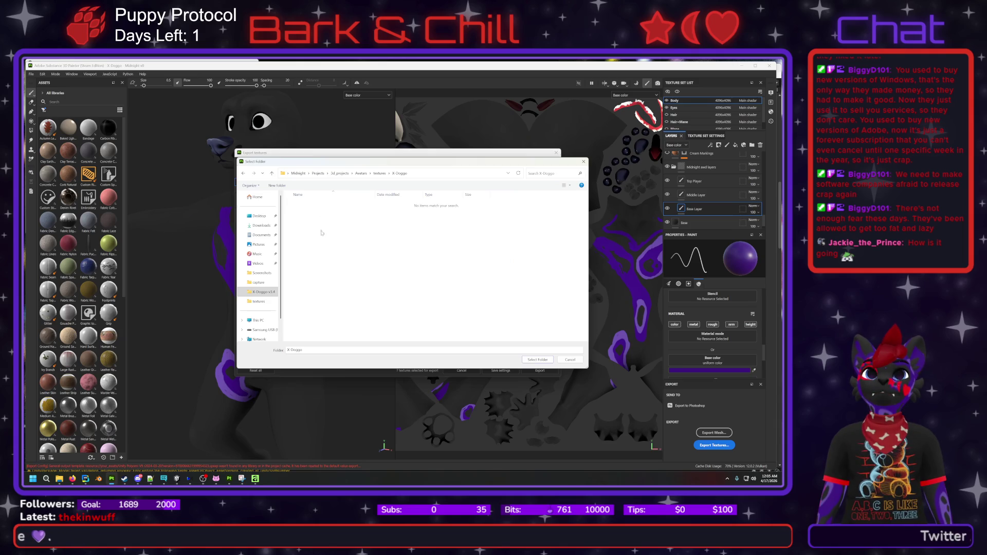
{"action": "left_click", "coordinate": [538, 360]}
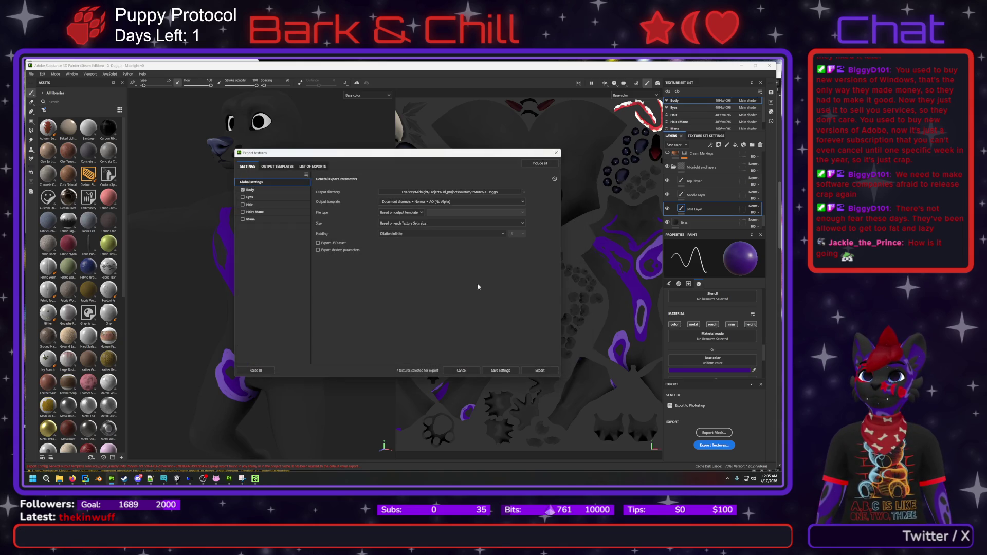
- Export the Body textures with the PBR Metallic Roughness Opacity (VRC) output template
{"action": "left_click", "coordinate": [431, 204]}
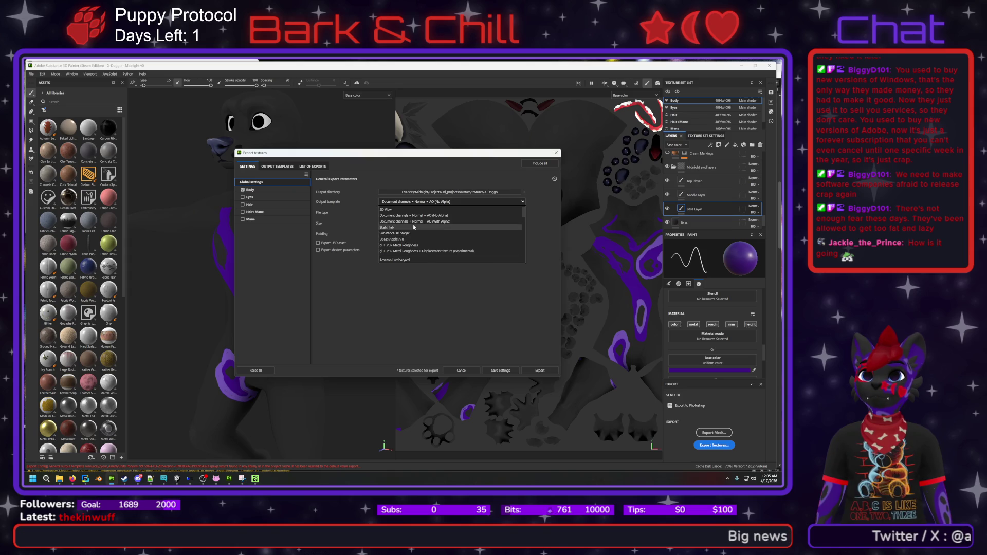
{"action": "scroll", "coordinate": [413, 227], "scroll_direction": "down", "scroll_amount": 5}
{"action": "left_click", "coordinate": [413, 243]}
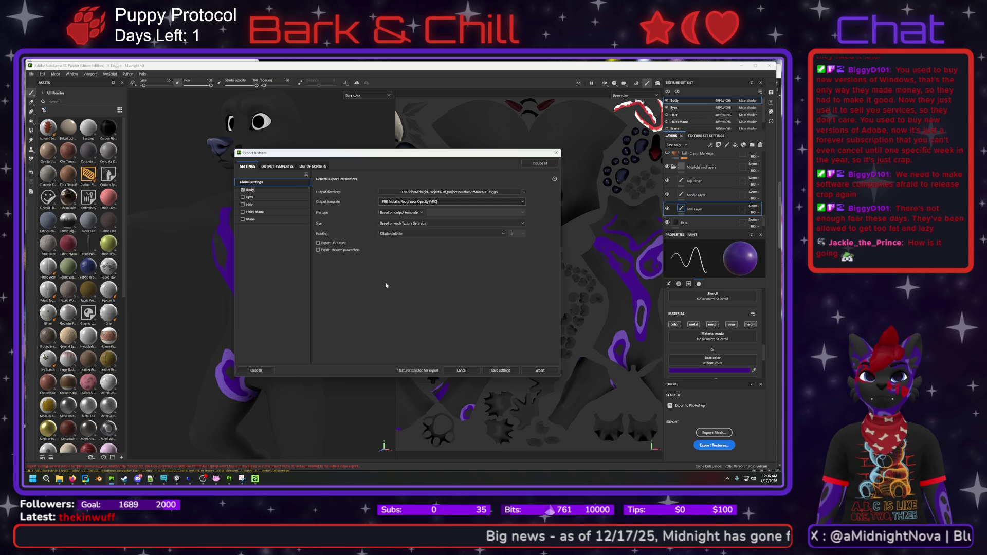
{"action": "left_click", "coordinate": [541, 371]}
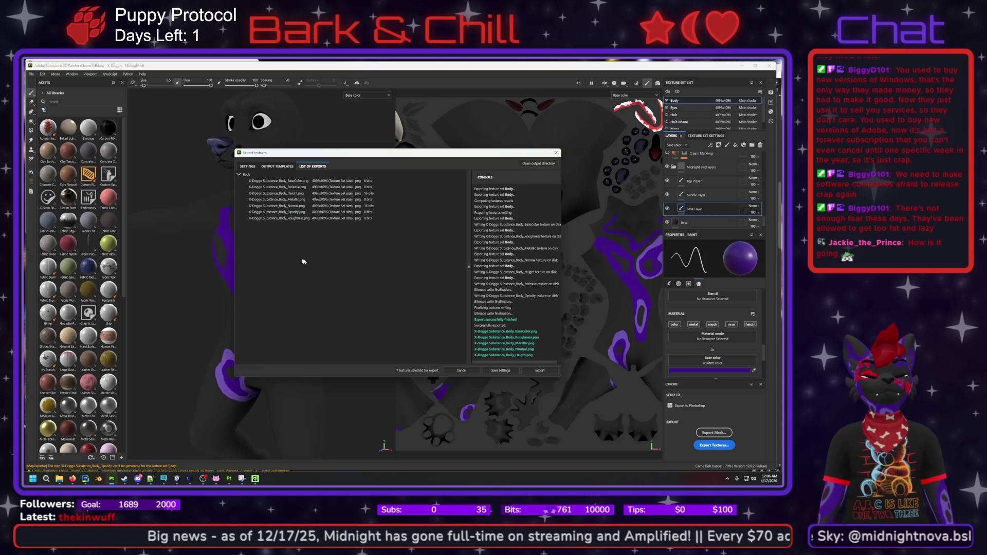
- Check the exported texture files in File Explorer, then return to Unity
{"action": "left_click", "coordinate": [59, 479]}
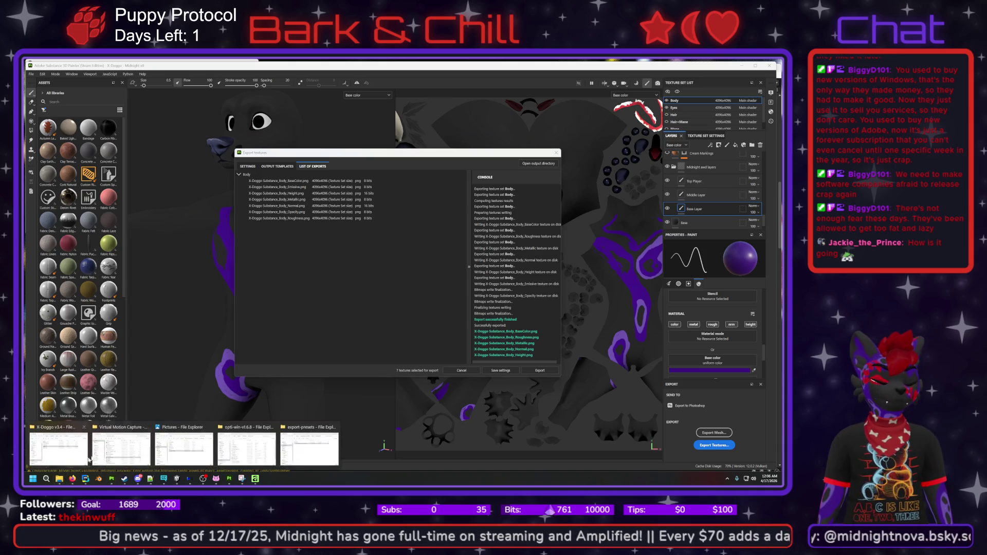
{"action": "mouse_move", "coordinate": [120, 450]}
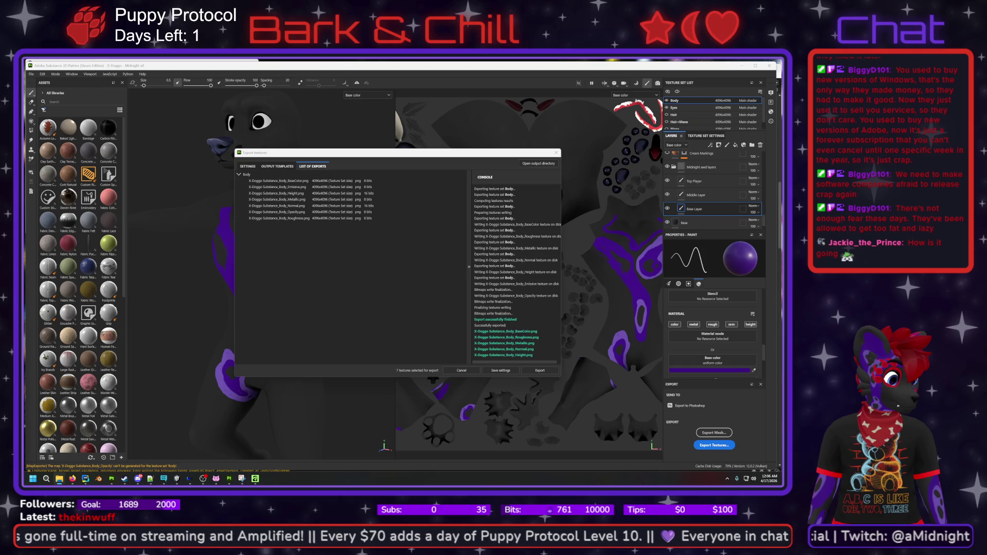
{"action": "key", "text": "alt+Tab"}
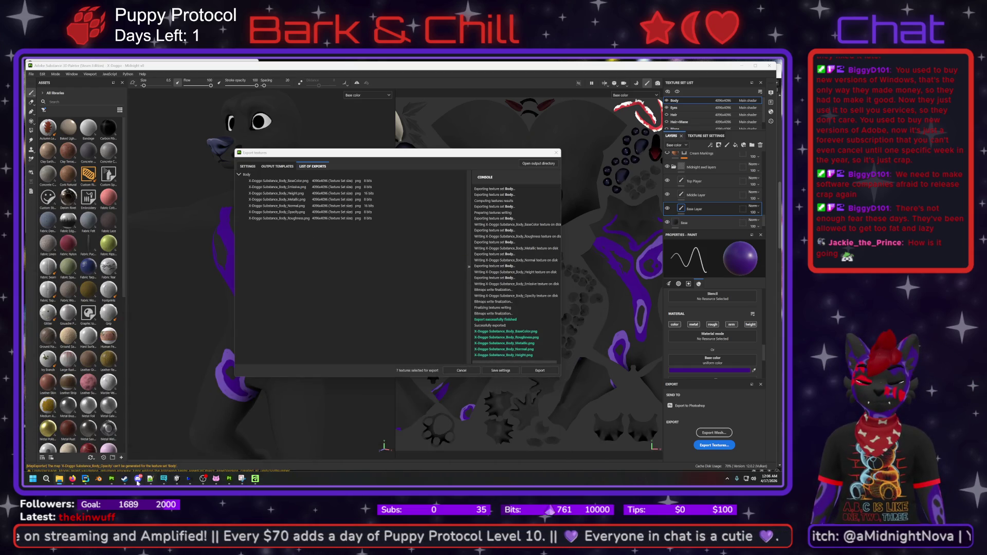
{"action": "mouse_move", "coordinate": [101, 480]}
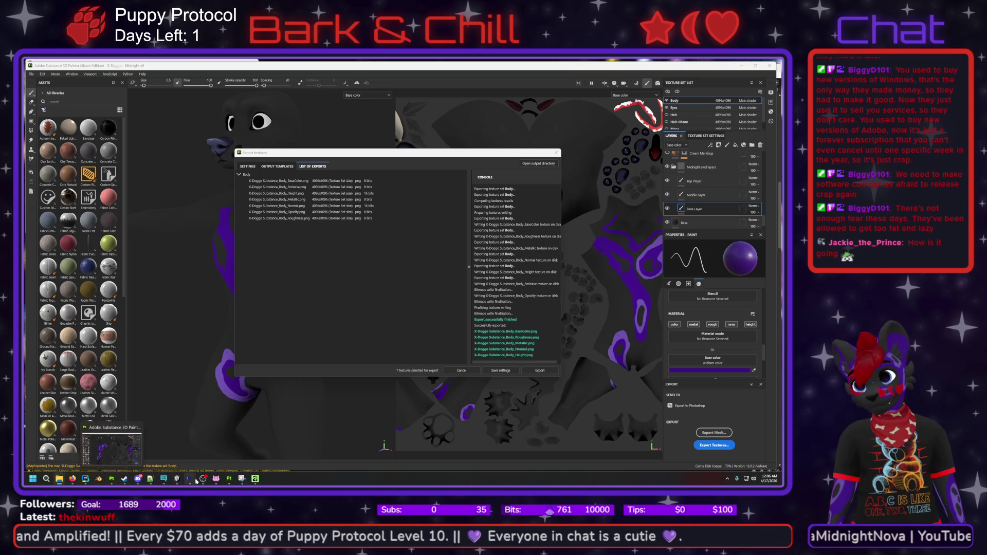
{"action": "mouse_move", "coordinate": [177, 480]}
{"action": "left_click", "coordinate": [176, 445]}
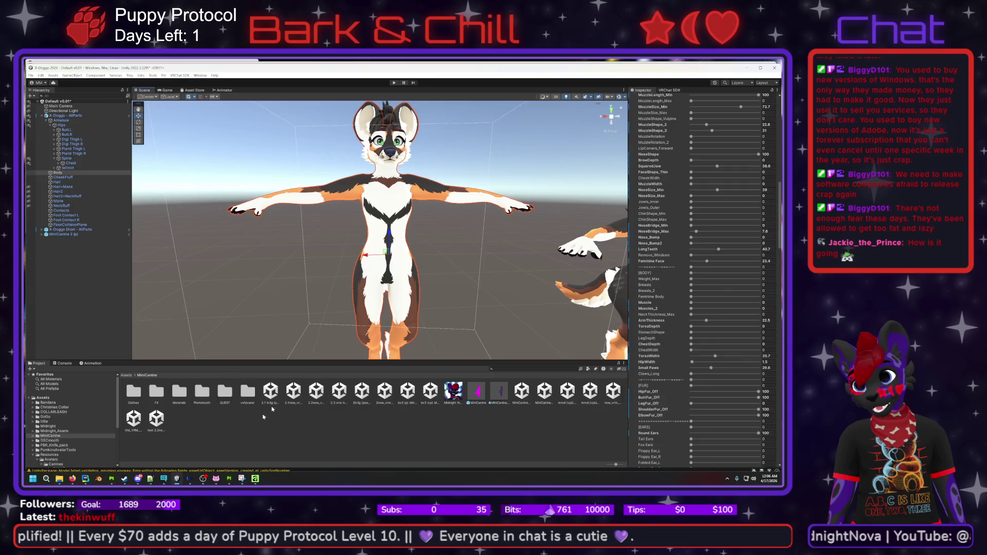
- Select the X-Doggo - AllParts avatar's root object in the scene
{"action": "scroll", "coordinate": [578, 281], "scroll_direction": "down", "scroll_amount": 3}
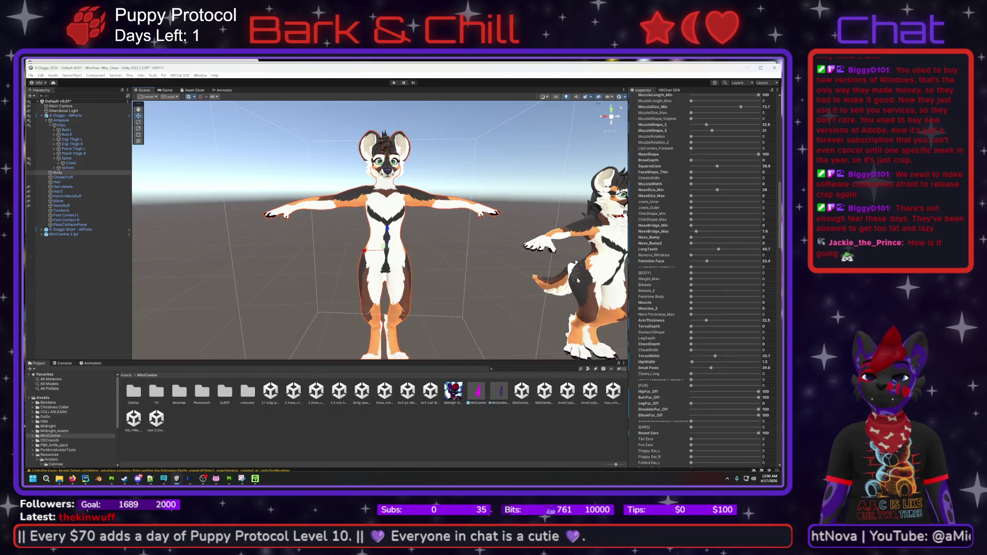
{"action": "left_click", "coordinate": [598, 265]}
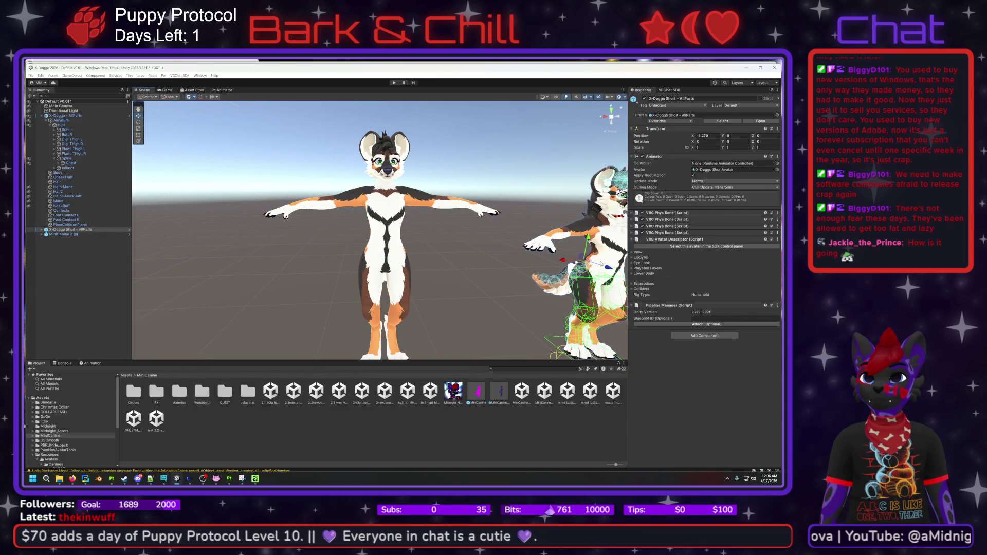
{"action": "left_click", "coordinate": [670, 90]}
{"action": "scroll", "coordinate": [708, 172], "scroll_direction": "up", "scroll_amount": 2}
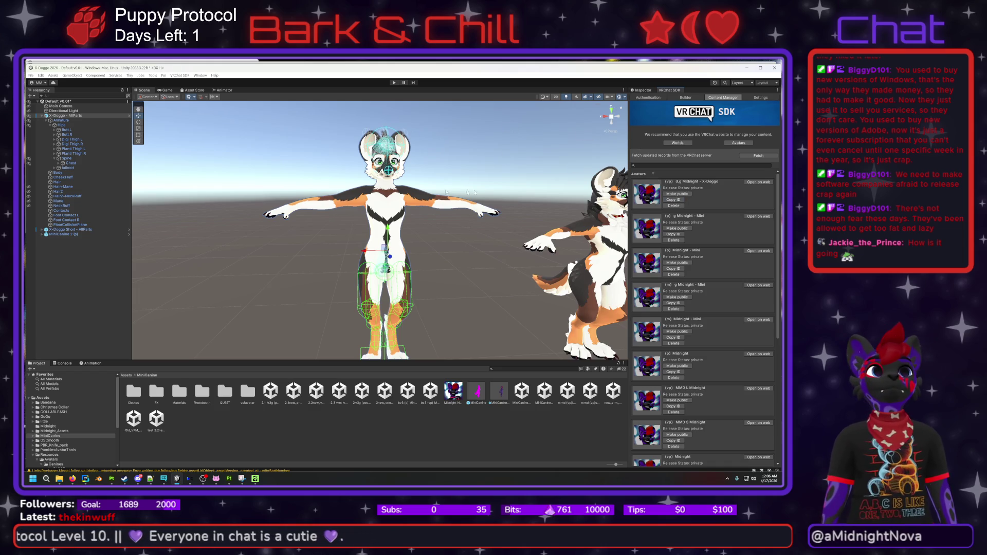
{"action": "left_click", "coordinate": [351, 202]}
{"action": "left_click", "coordinate": [351, 202]}
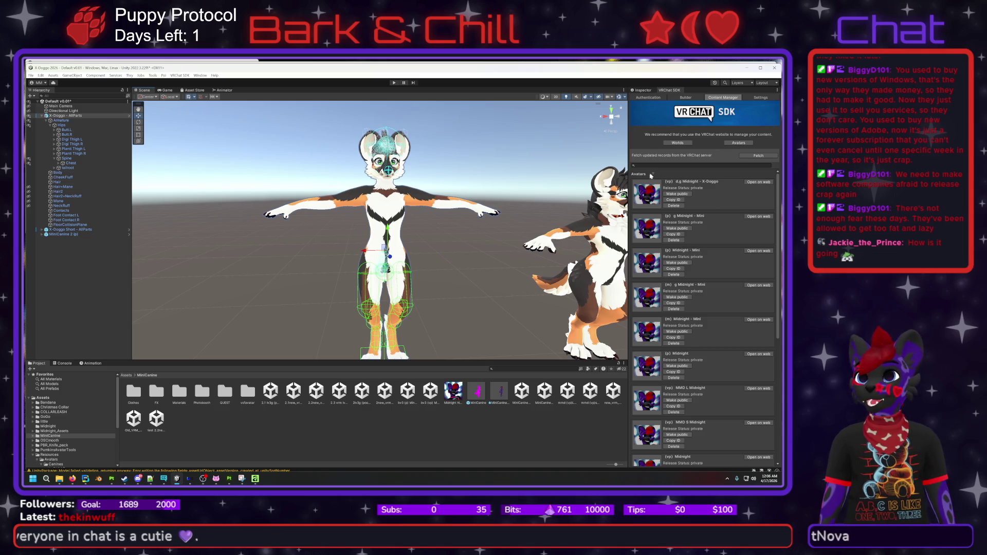
{"action": "left_click", "coordinate": [642, 90]}
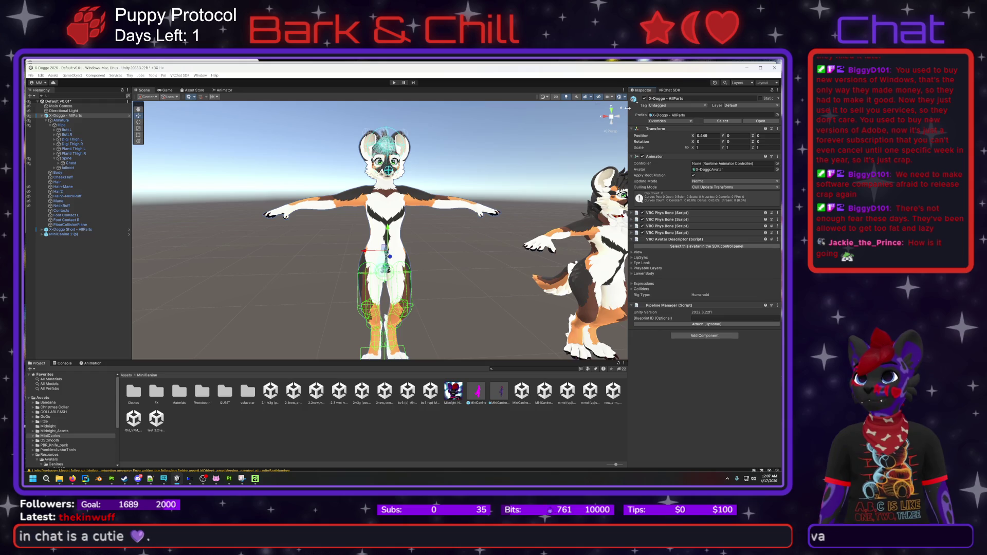
{"action": "left_click", "coordinate": [347, 204]}
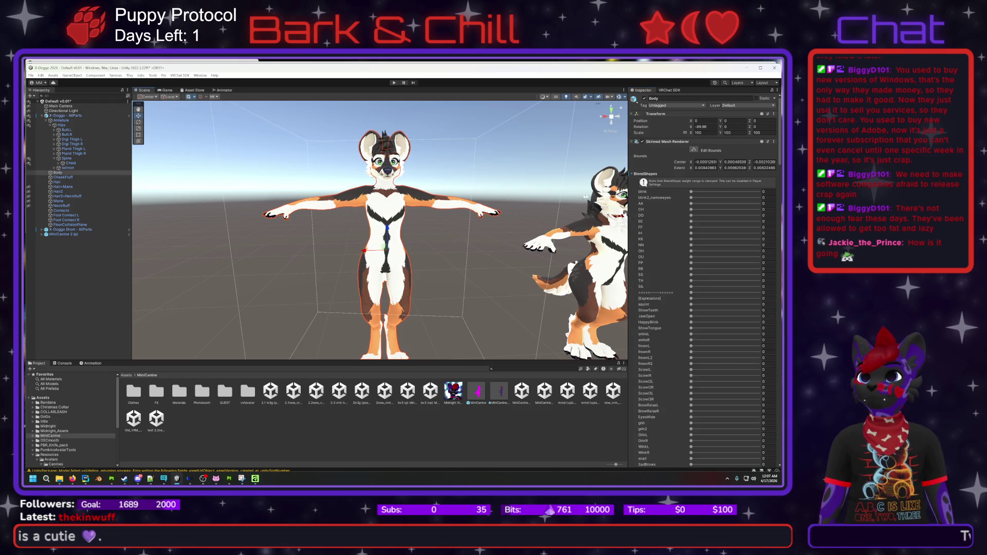
{"action": "left_click", "coordinate": [354, 196]}
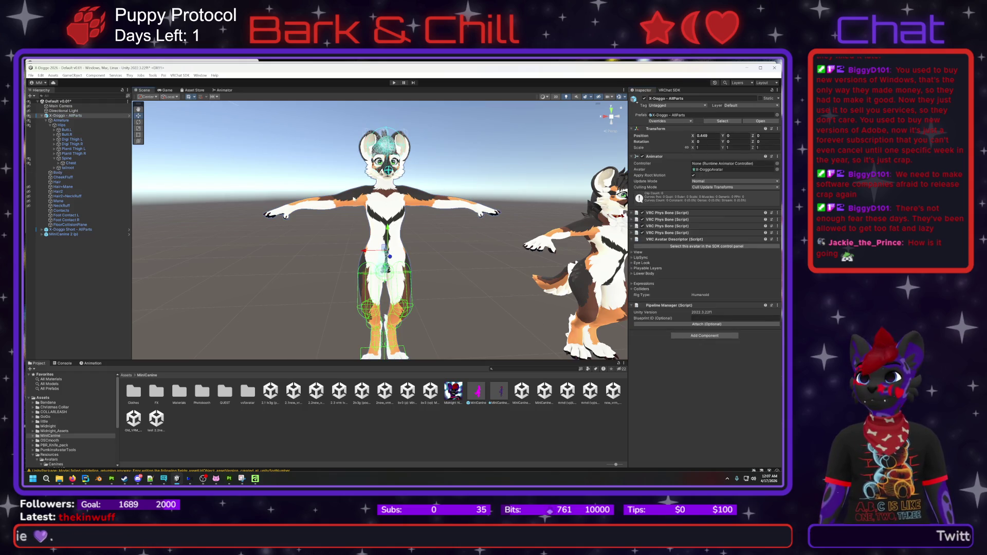
- Paste the uploaded avatar's ID into Blueprint ID, attach it, and check the Content Manager
{"action": "left_click", "coordinate": [712, 319]}
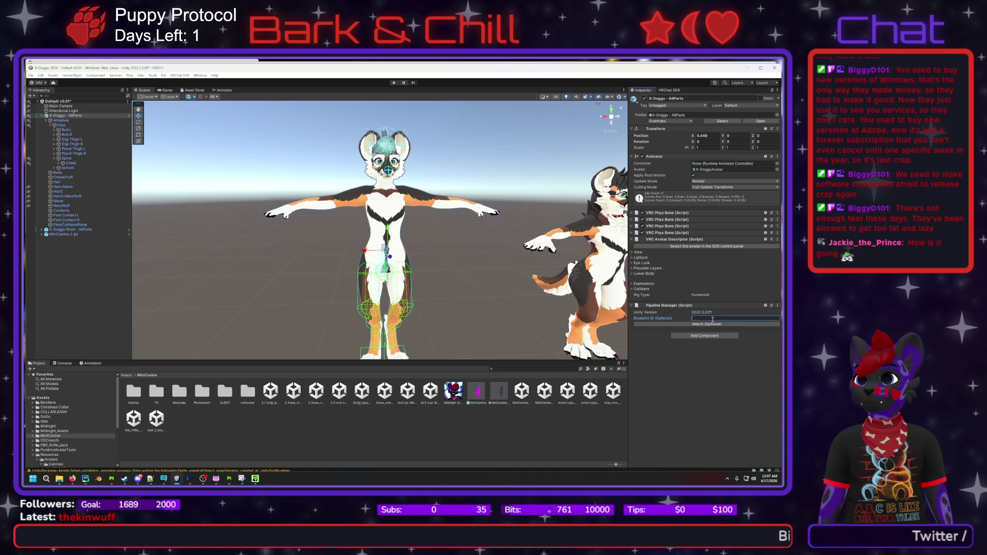
{"action": "type", "text": "avtr_7035c7e2-7c3e-474d-8202-63cc03a7803b"}
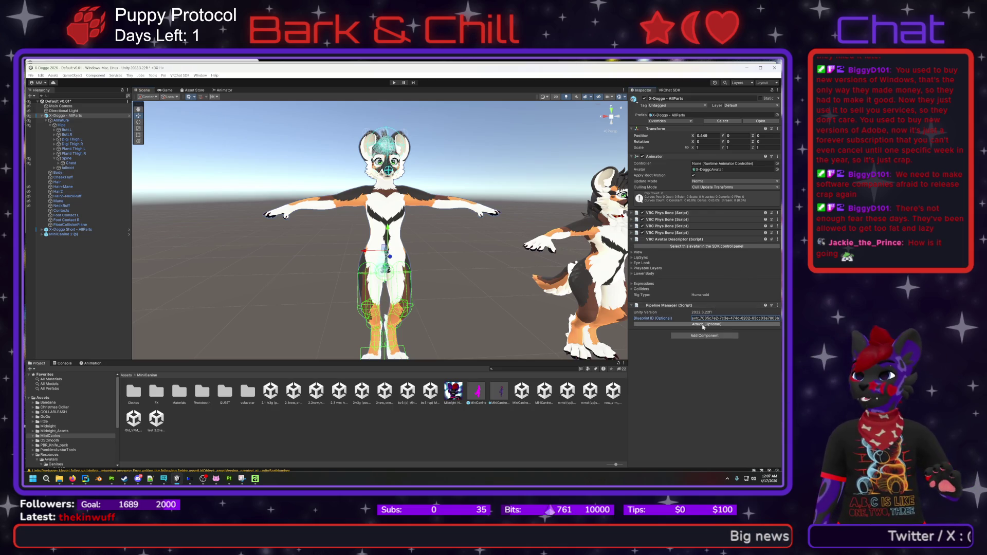
{"action": "left_click", "coordinate": [705, 324]}
{"action": "left_click", "coordinate": [668, 90]}
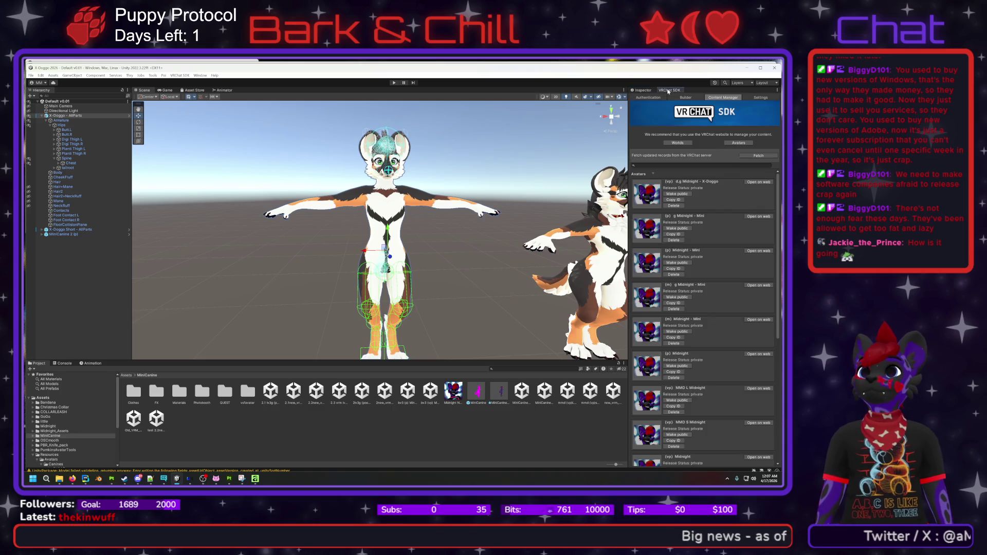
{"action": "left_click", "coordinate": [641, 89]}
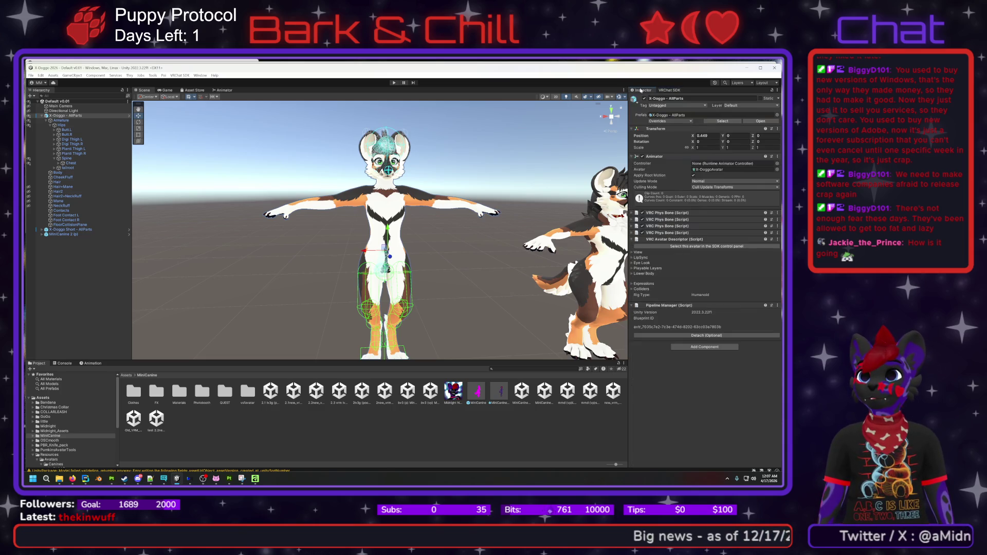
{"action": "left_click", "coordinate": [396, 208]}
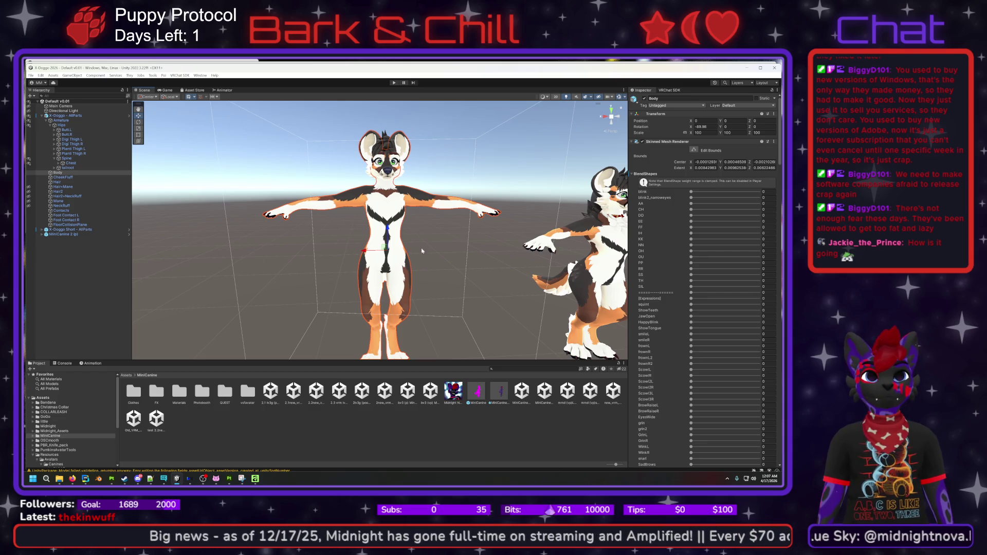
- Create an X-Doggo folder inside Assets > Midnight and select the scene assets there
{"action": "left_click", "coordinate": [128, 375]}
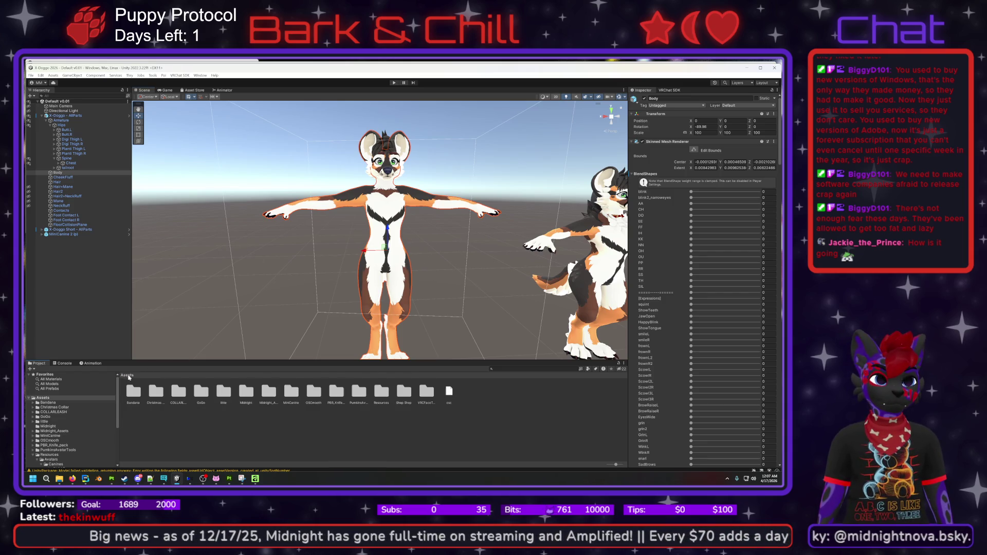
{"action": "double_click", "coordinate": [251, 393]}
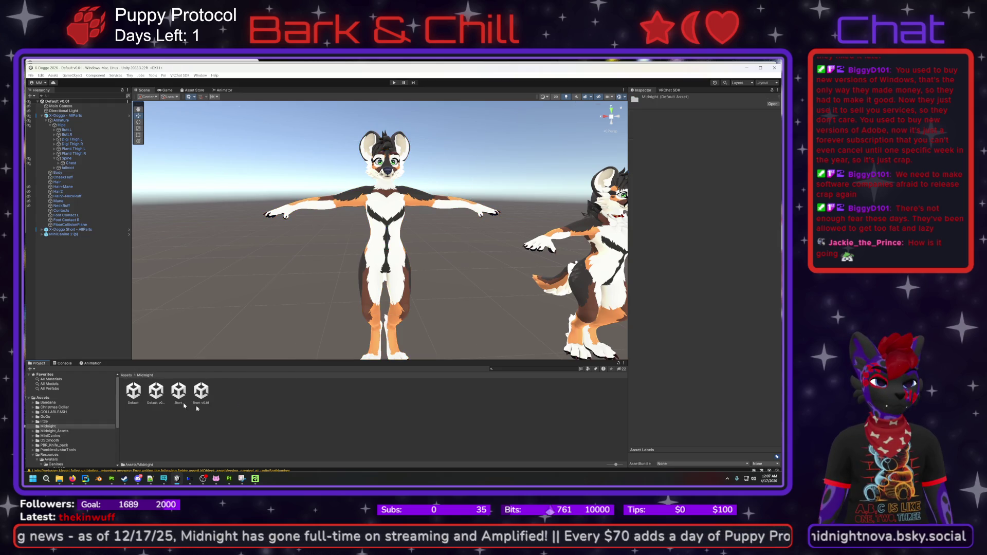
{"action": "right_click", "coordinate": [222, 423]}
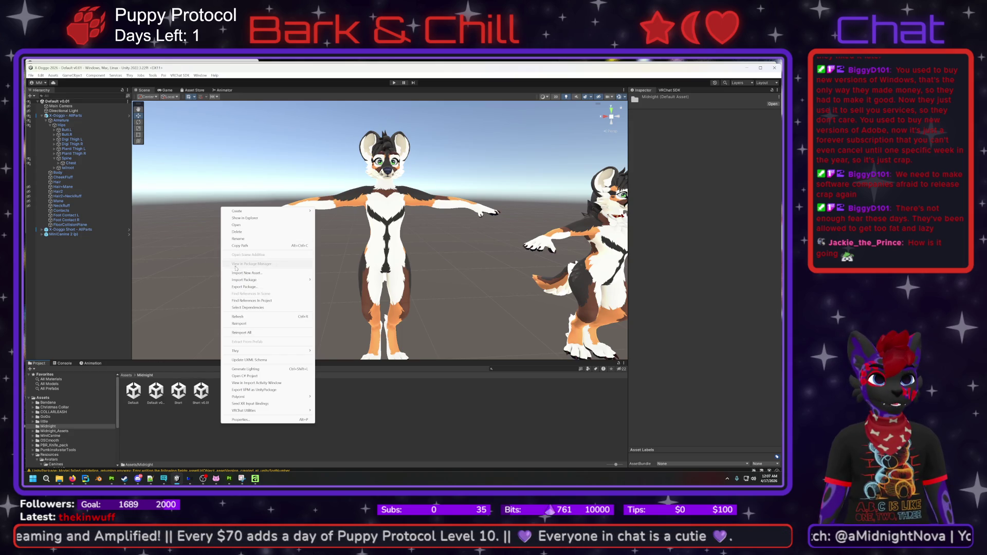
{"action": "mouse_move", "coordinate": [301, 210]}
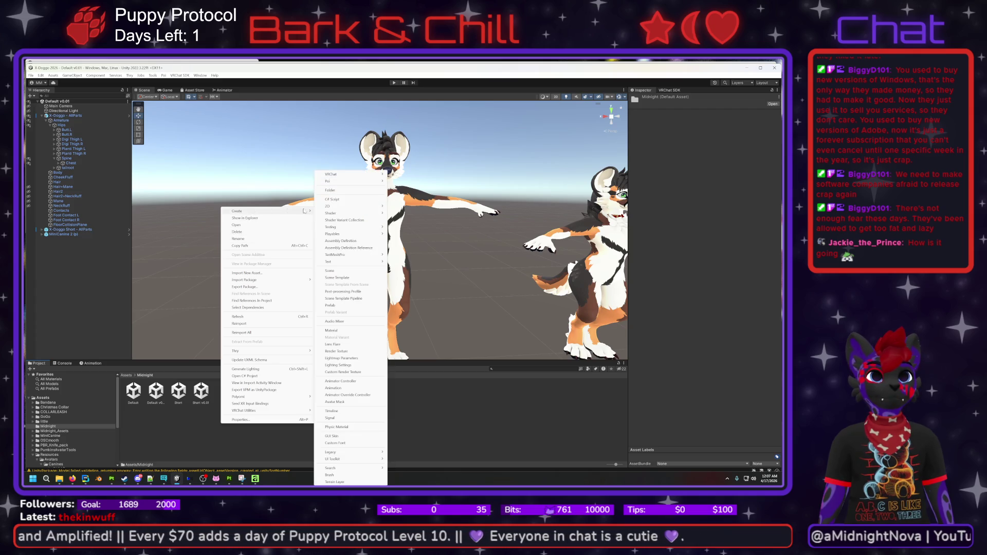
{"action": "left_click", "coordinate": [332, 191]}
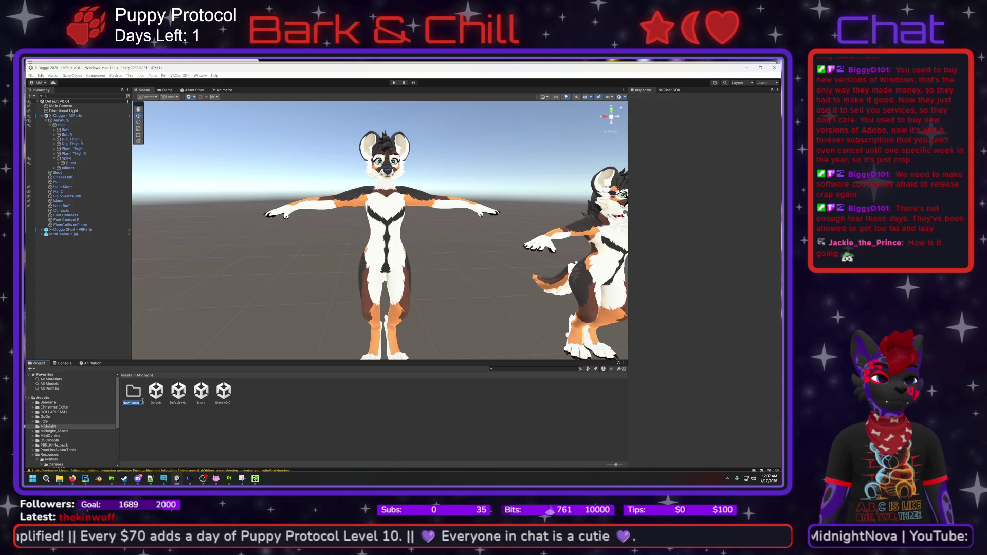
{"action": "type", "text": "X-Dogg"}
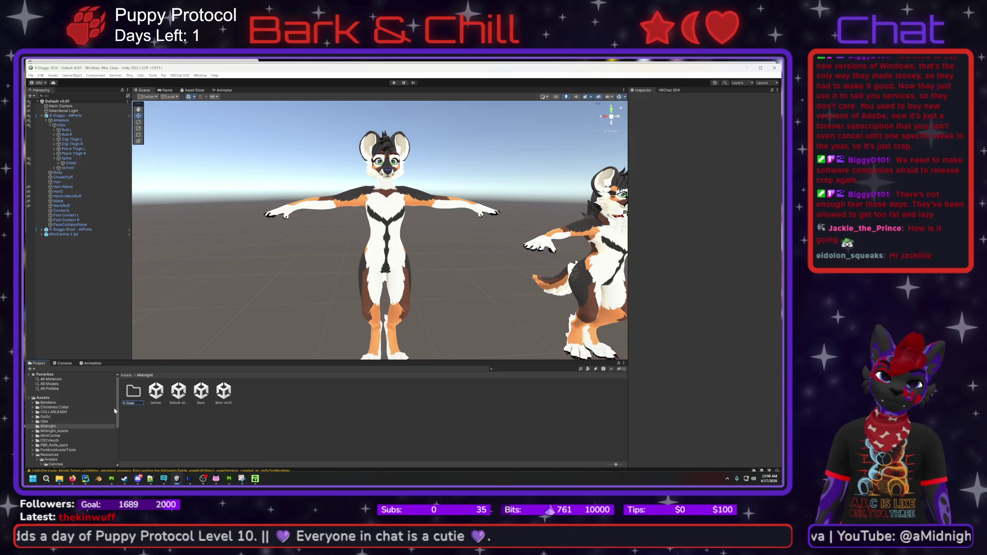
{"action": "type", "text": "o"}
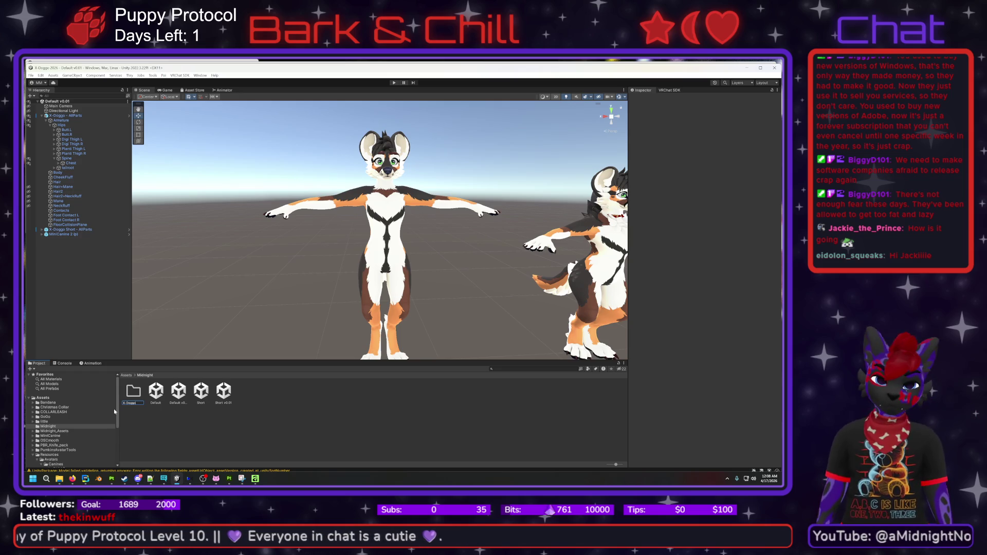
{"action": "left_click", "coordinate": [167, 438]}
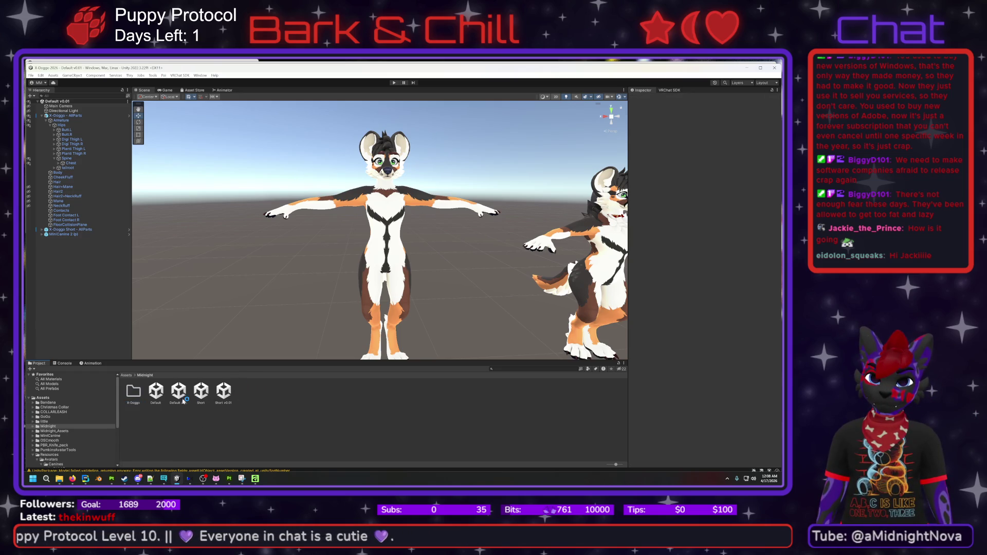
{"action": "left_click", "coordinate": [157, 392]}
{"action": "left_click_drag", "start_coordinate": [231, 394], "coordinate": [137, 394]}
- Move the scenes into X-Doggo and create a textures subfolder inside it
{"action": "double_click", "coordinate": [135, 393]}
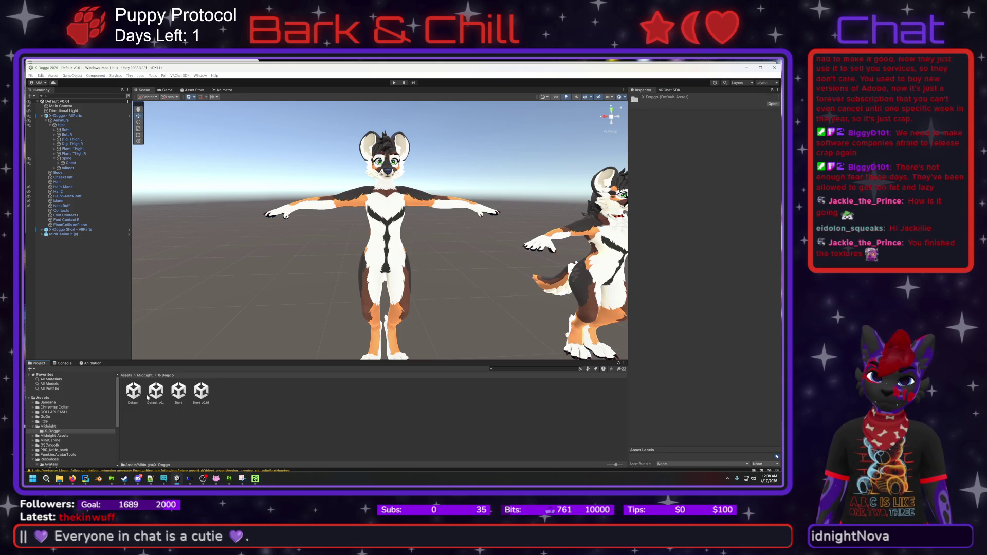
{"action": "right_click", "coordinate": [243, 409]}
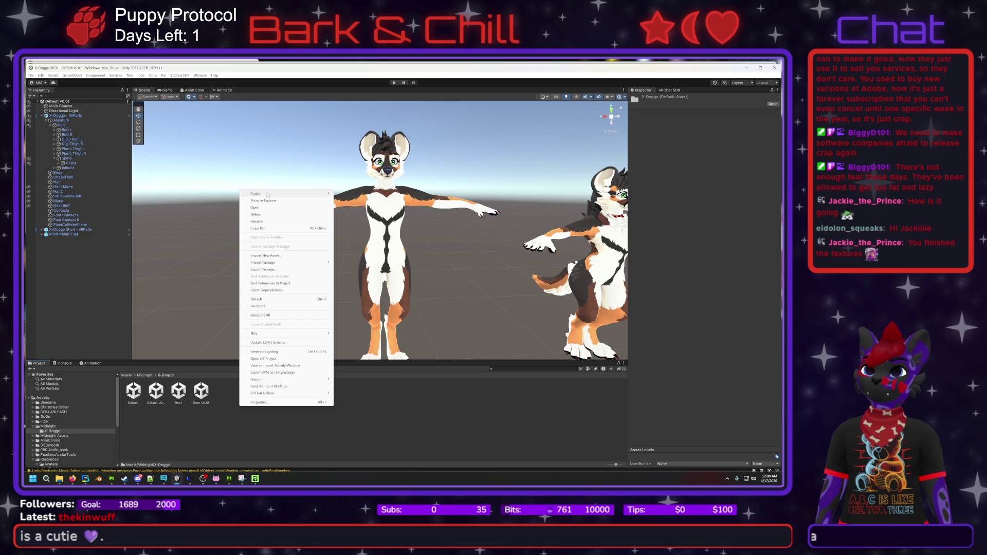
{"action": "mouse_move", "coordinate": [288, 194]}
{"action": "left_click", "coordinate": [350, 189]}
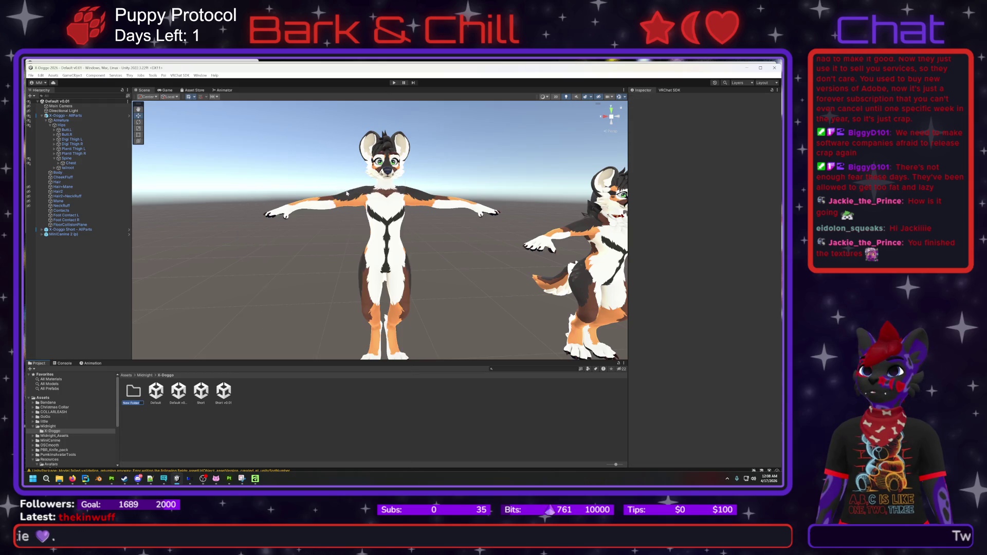
{"action": "type", "text": "ol"}
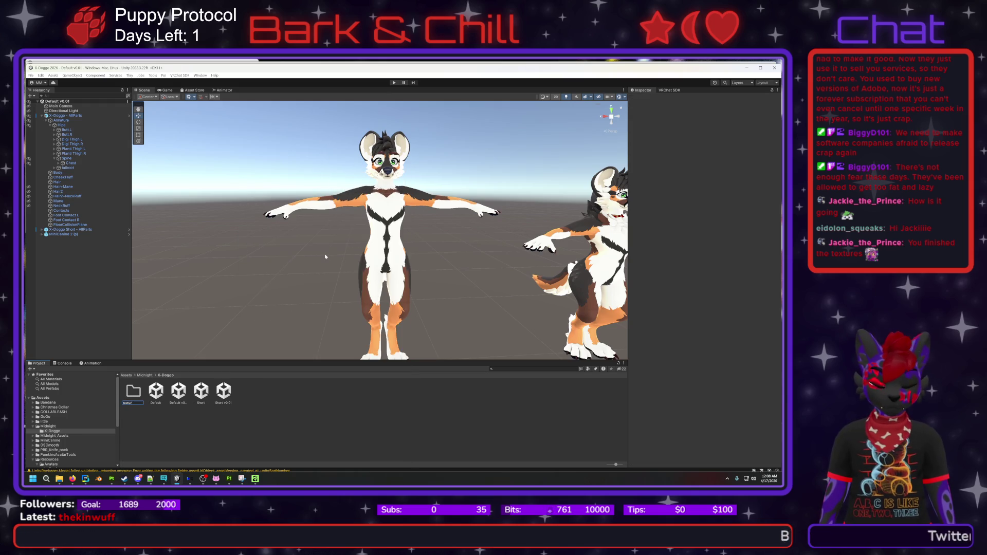
{"action": "key", "text": "Return"}
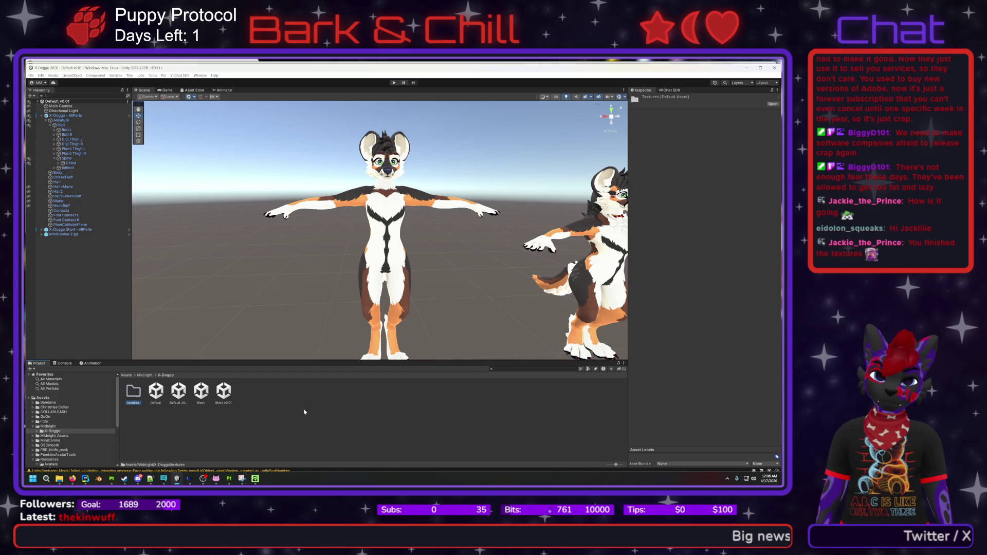
- Import the five exported body textures from Explorer into the textures folder
{"action": "double_click", "coordinate": [140, 399]}
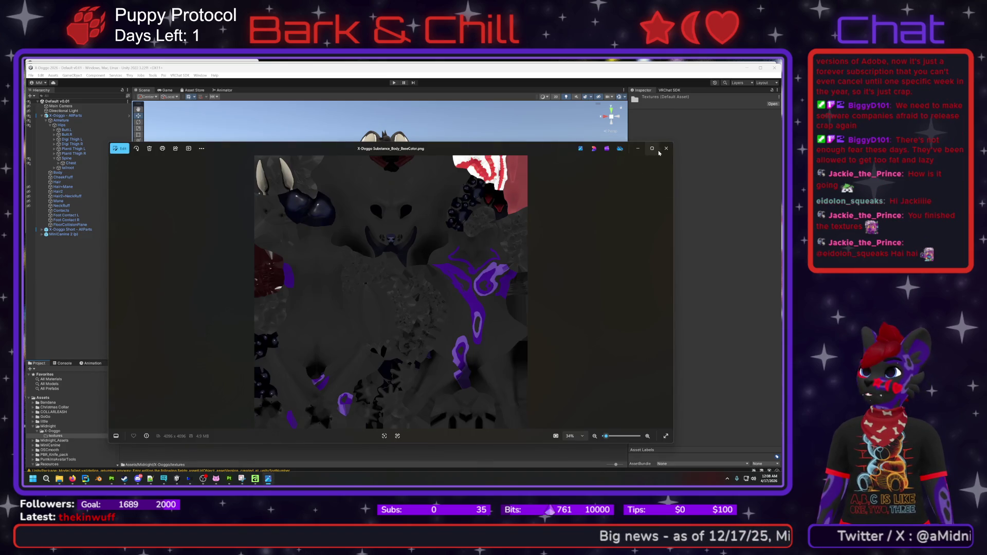
{"action": "left_click", "coordinate": [666, 148]}
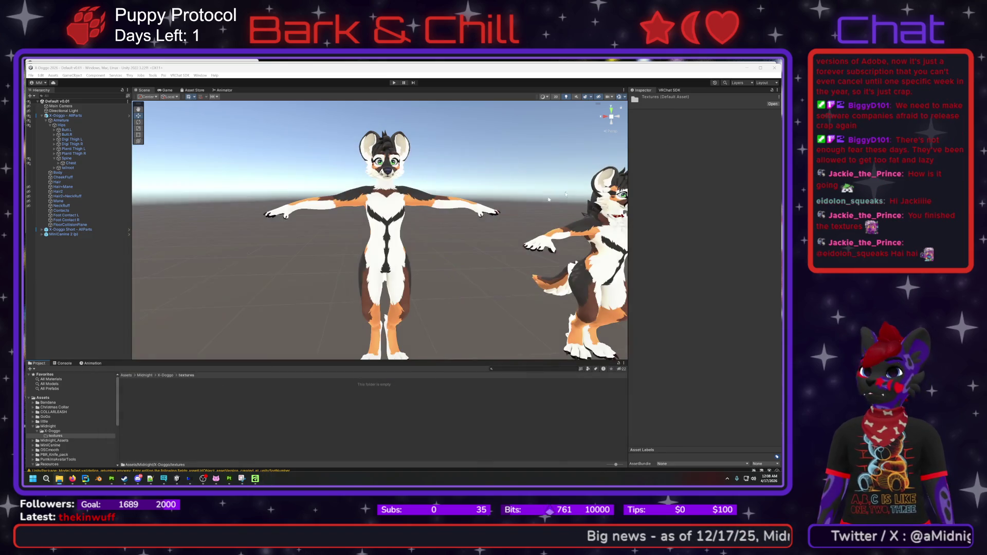
{"action": "left_click_drag", "start_coordinate": [201, 412], "coordinate": [253, 385]}
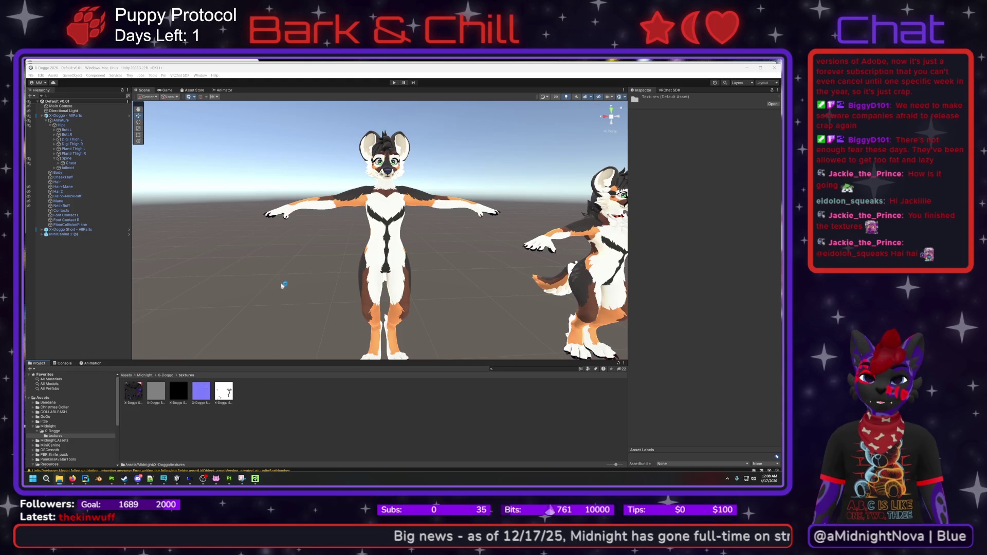
{"action": "left_click", "coordinate": [335, 204]}
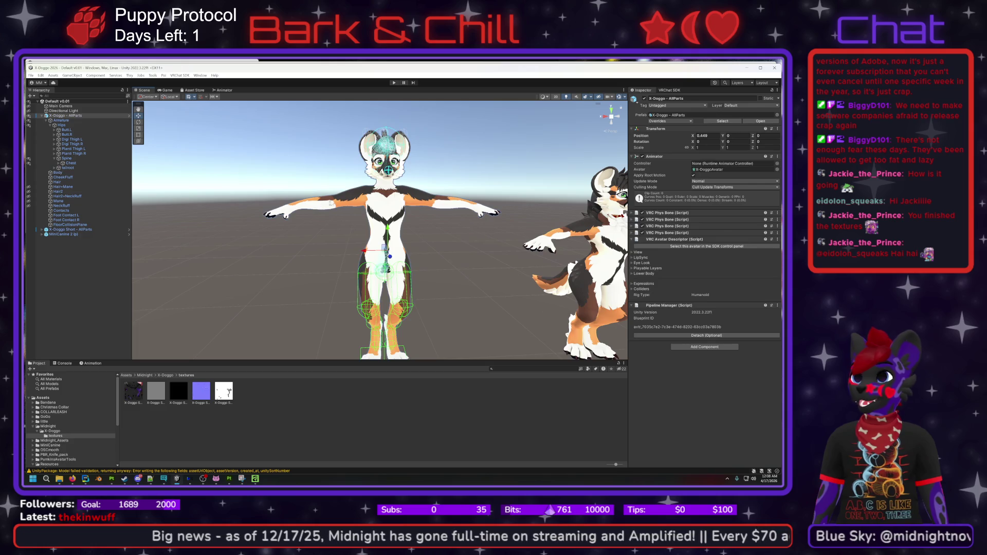
{"action": "left_click", "coordinate": [342, 202]}
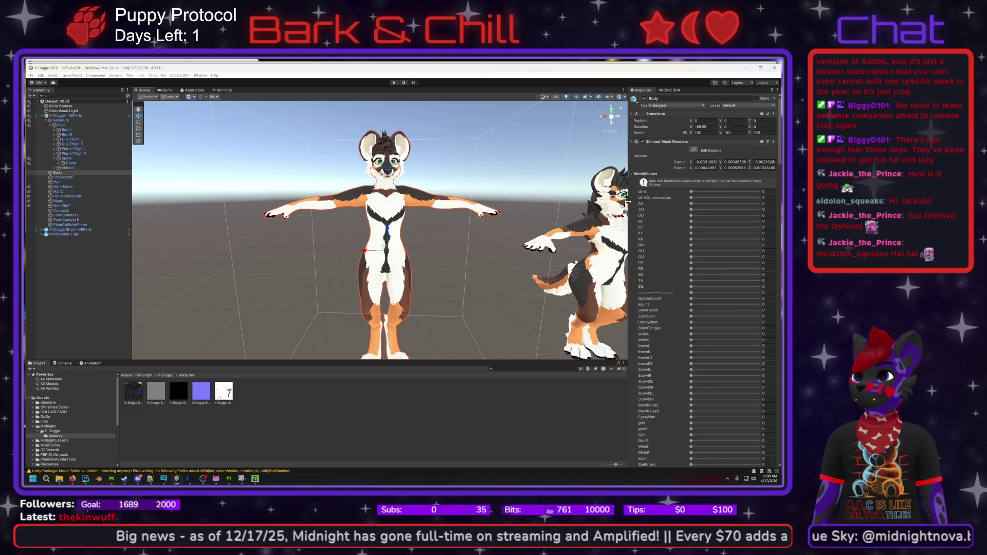
{"action": "left_click", "coordinate": [631, 175]}
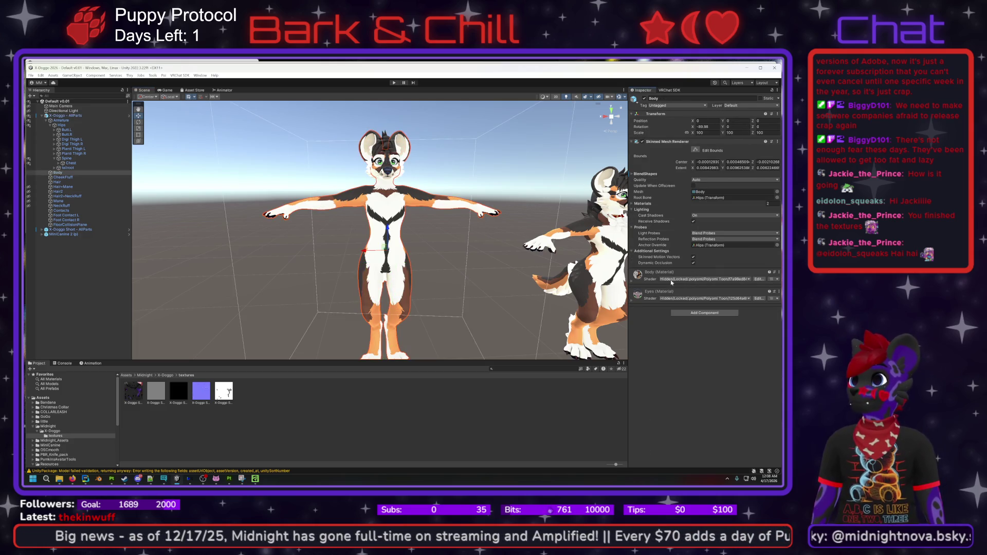
{"action": "left_click", "coordinate": [639, 276]}
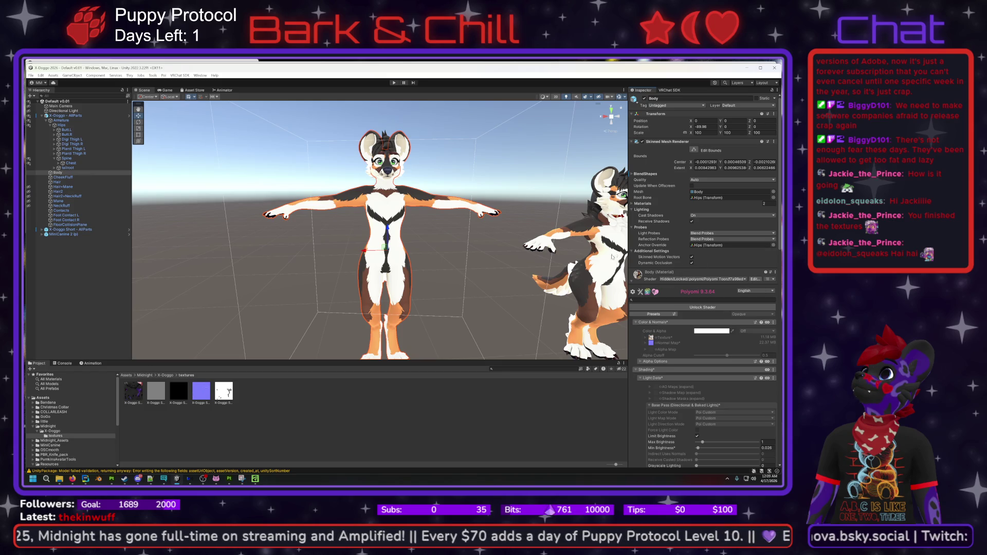
{"action": "right_click", "coordinate": [655, 275]}
{"action": "left_click", "coordinate": [650, 274]}
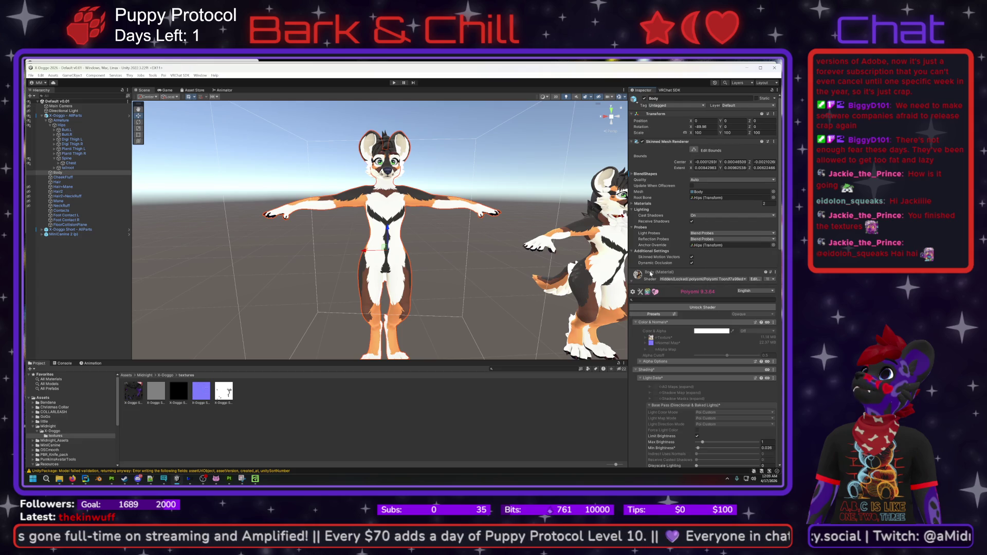
{"action": "left_click", "coordinate": [650, 274]}
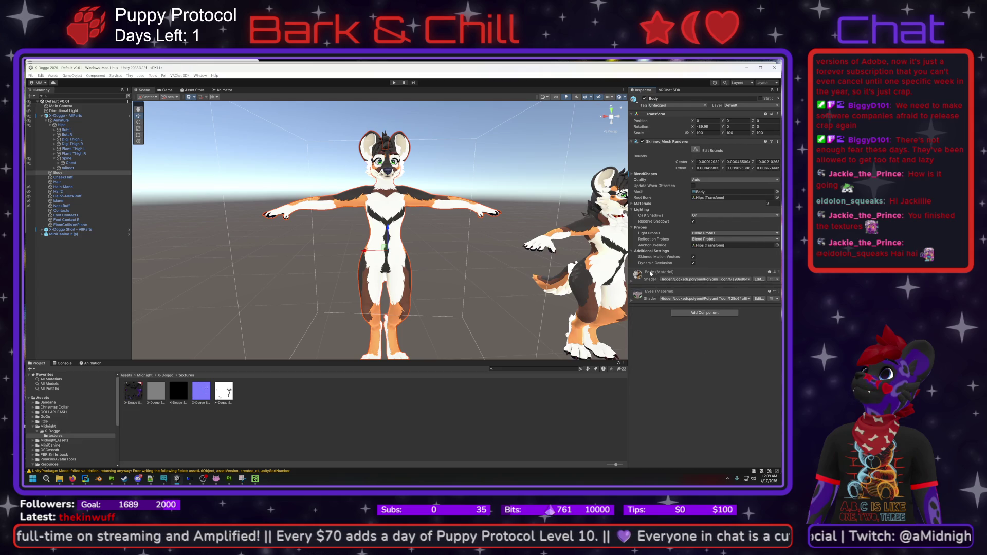
{"action": "left_click", "coordinate": [759, 279]}
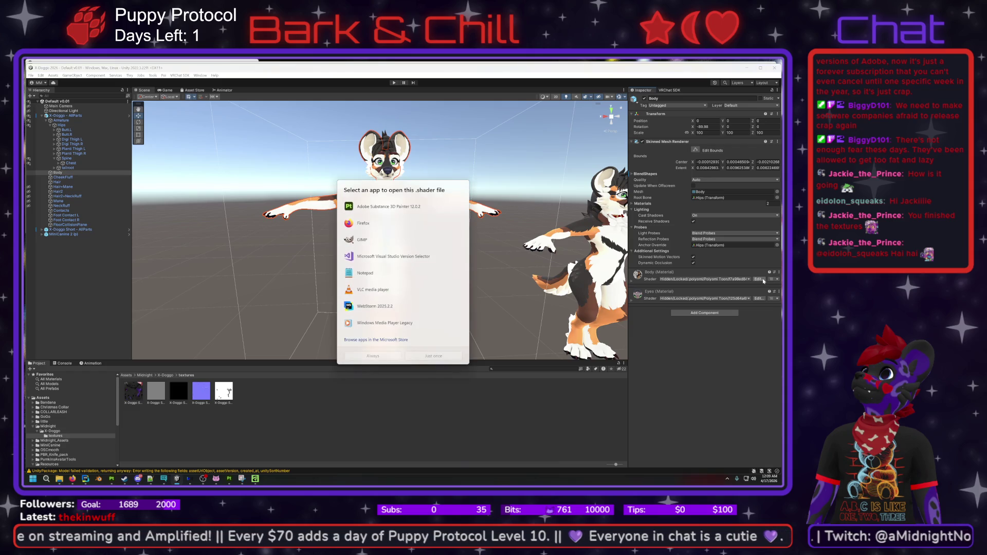
{"action": "left_click", "coordinate": [418, 388]}
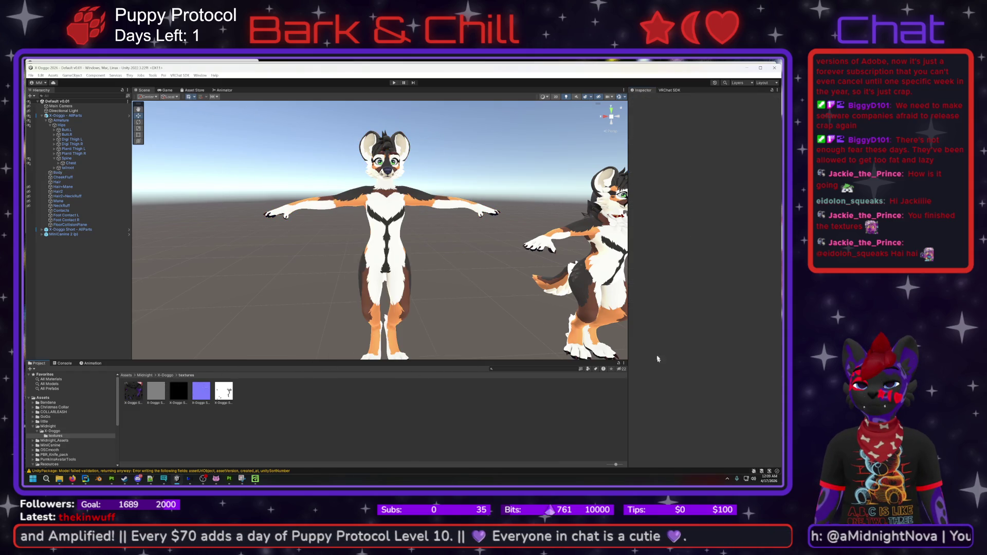
{"action": "left_click", "coordinate": [385, 242]}
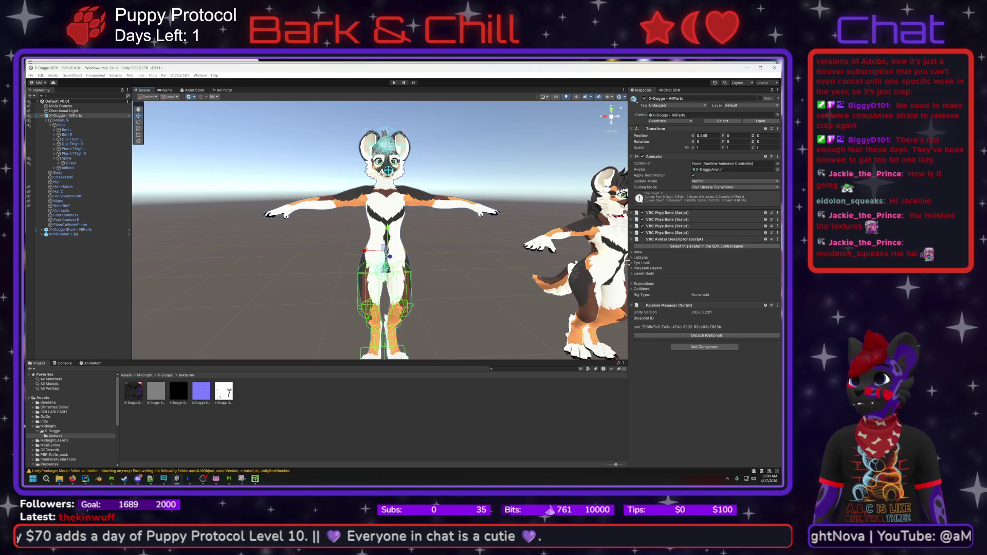
- Select the Body mesh and inspect its Body material's Poiyomi Toon settings and Thry Settings
{"action": "left_click", "coordinate": [386, 242]}
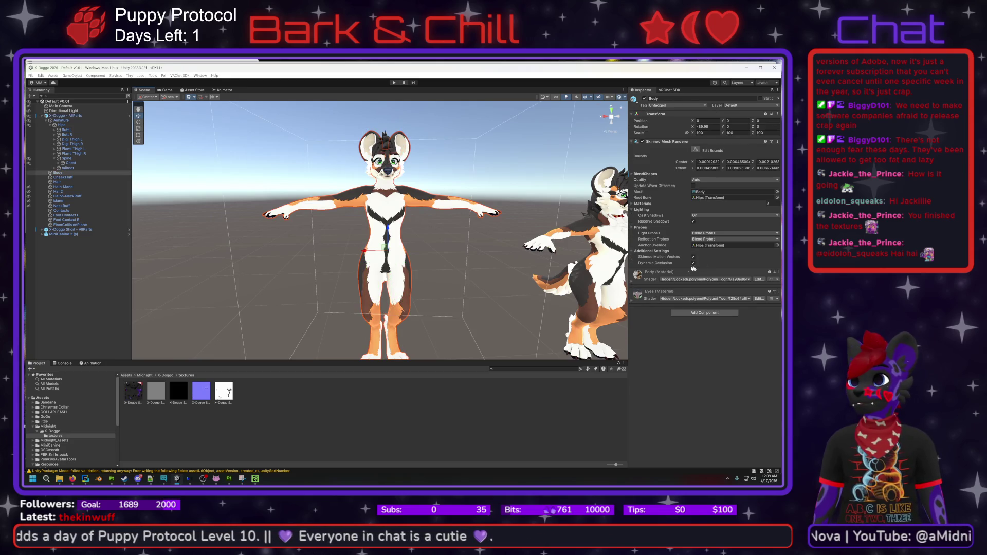
{"action": "left_click", "coordinate": [666, 273]}
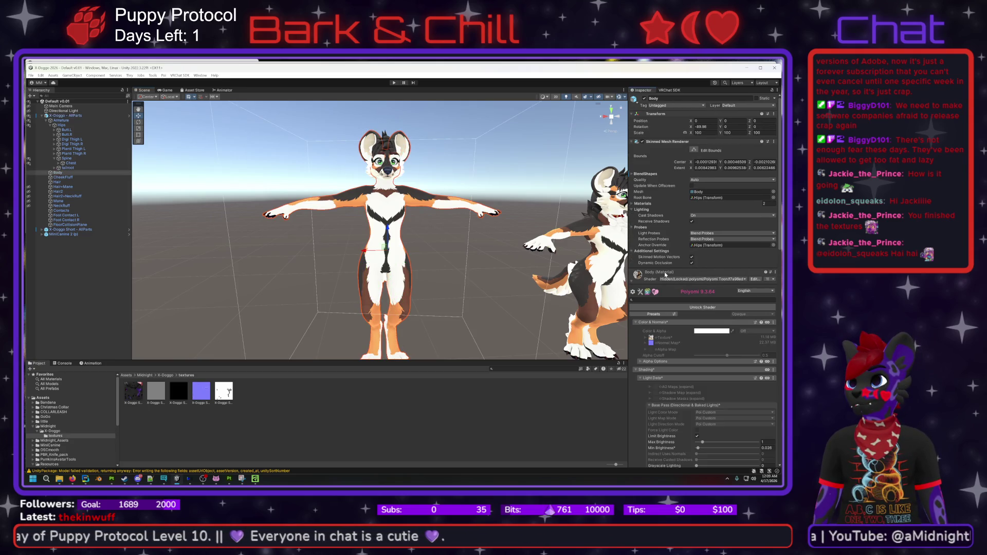
{"action": "left_click", "coordinate": [633, 292]}
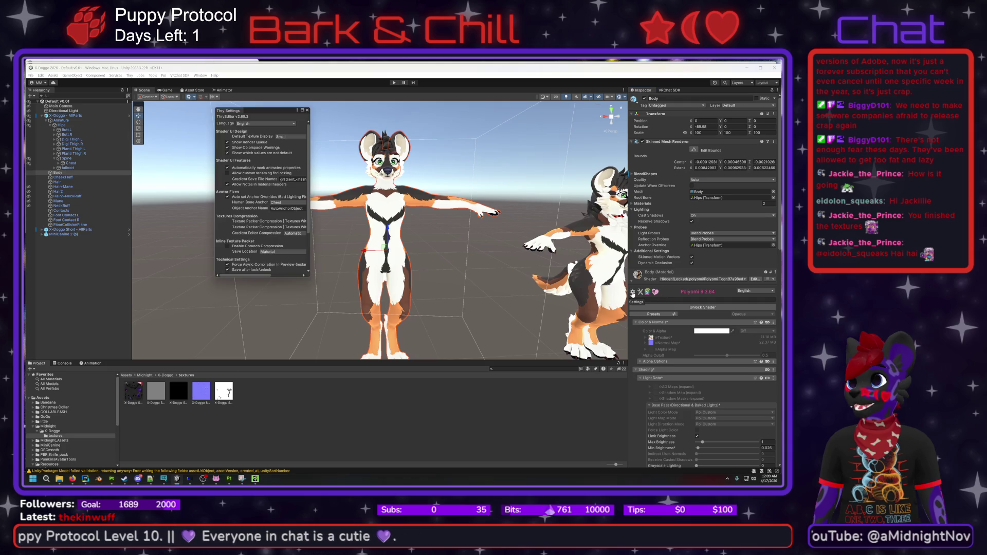
{"action": "left_click", "coordinate": [307, 110]}
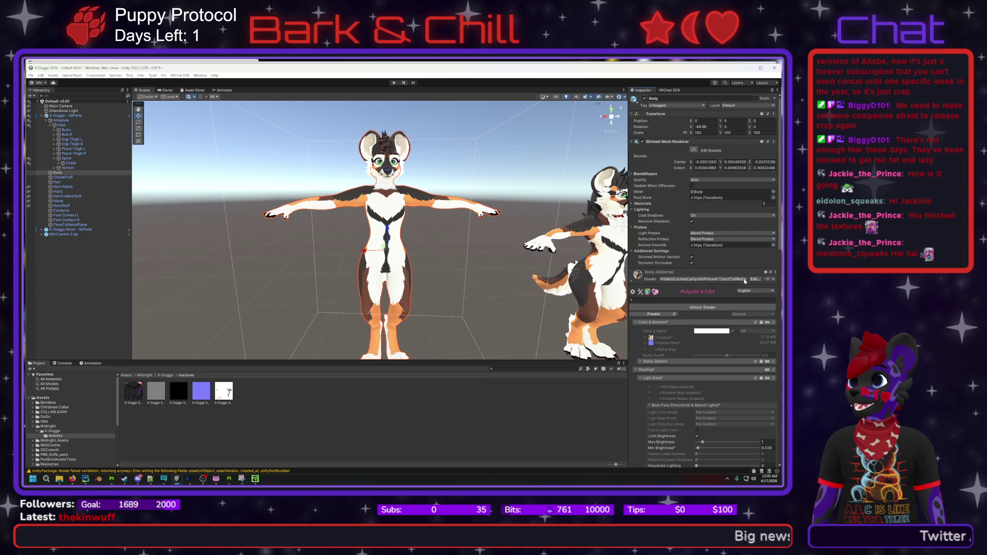
{"action": "left_click", "coordinate": [633, 281]}
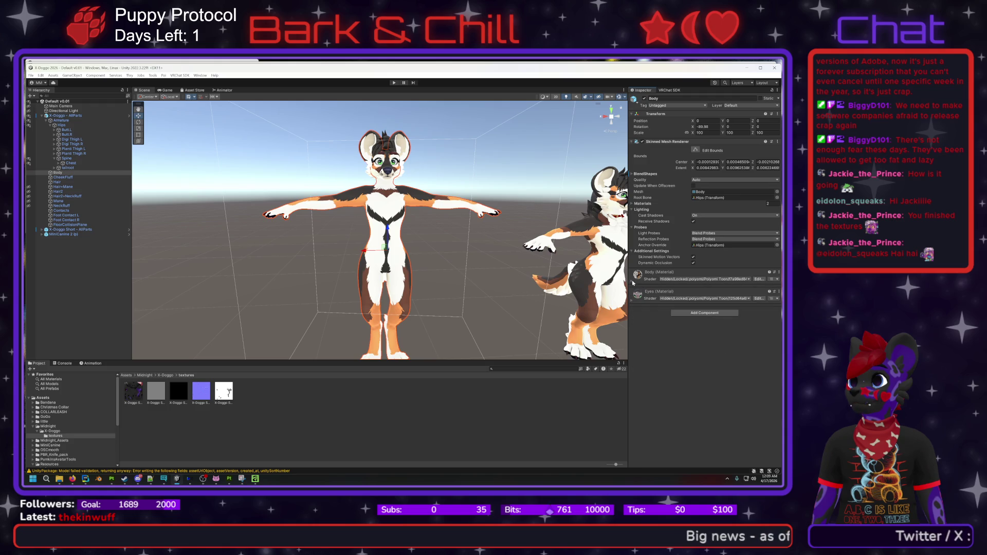
- Locate the Body material asset in the project from the Body mesh's material slot
{"action": "left_click", "coordinate": [637, 275]}
{"action": "left_click", "coordinate": [637, 275]}
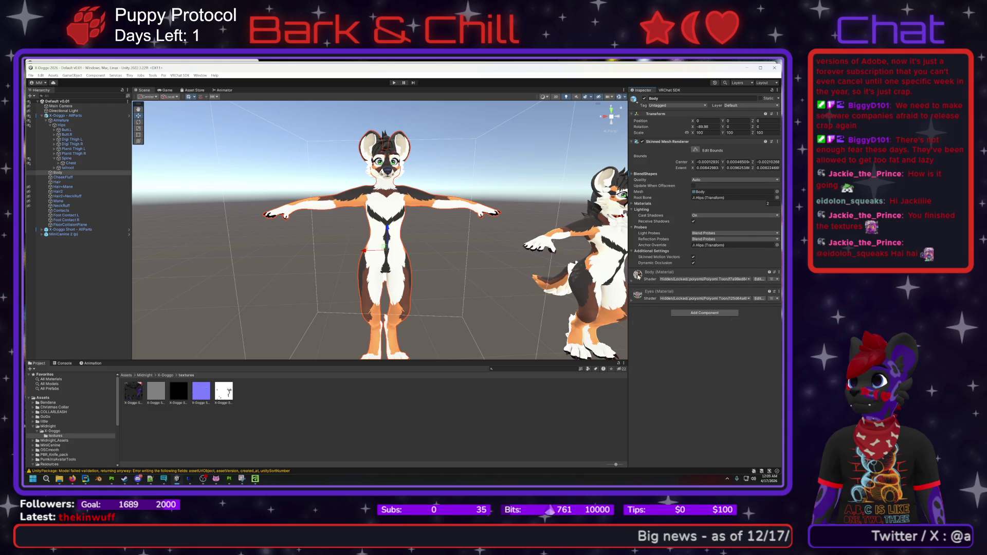
{"action": "right_click", "coordinate": [637, 276]}
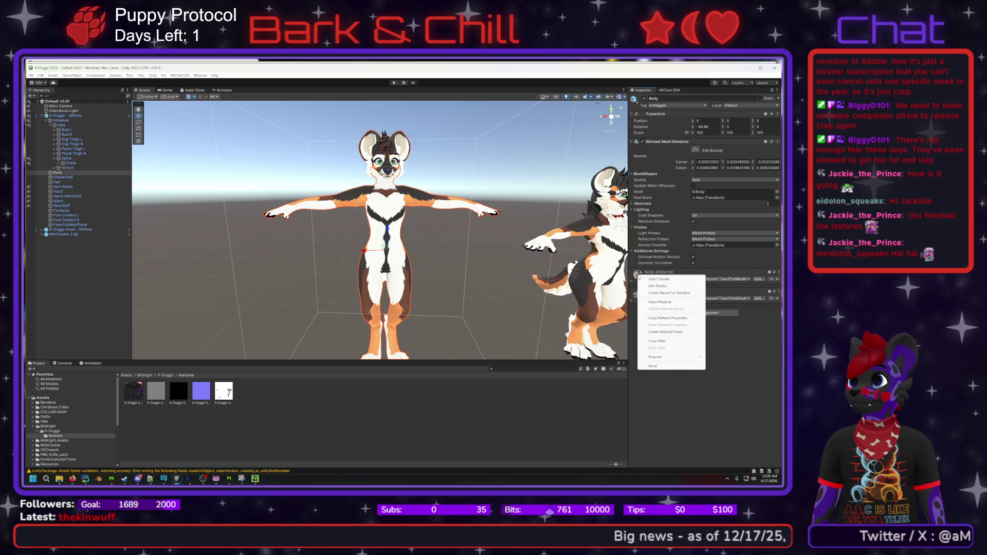
{"action": "left_click", "coordinate": [654, 303]}
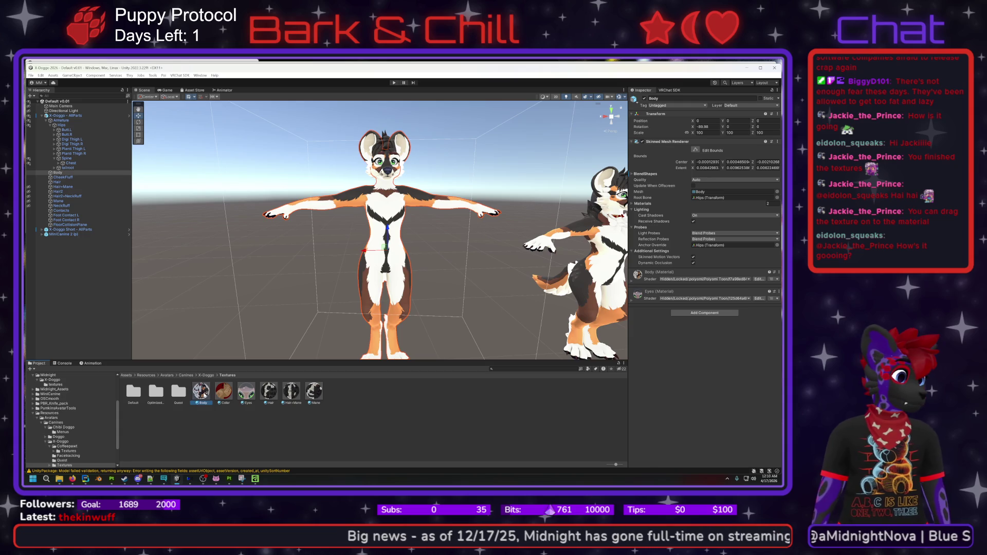
- Duplicate the Body material asset to create Body 1
{"action": "left_click", "coordinate": [202, 391]}
{"action": "right_click", "coordinate": [208, 386]}
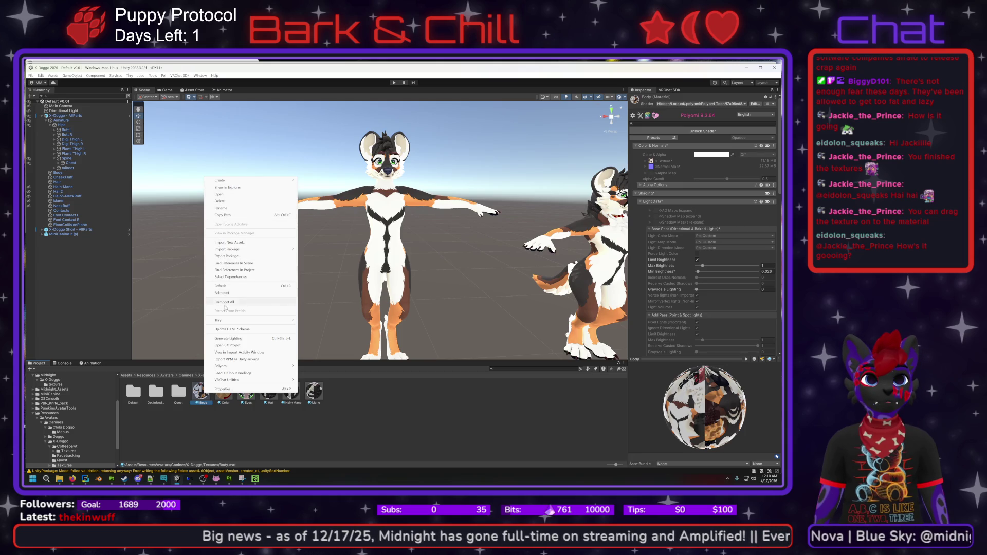
{"action": "key", "text": "Up"}
{"action": "key", "text": "Up"}
{"action": "key", "text": "Up"}
{"action": "key", "text": "Right"}
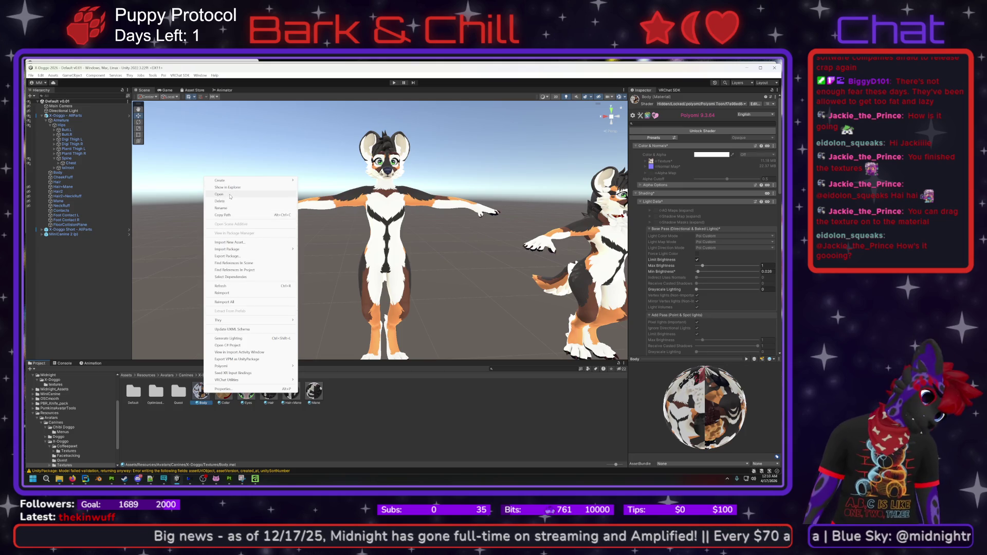
{"action": "left_click", "coordinate": [197, 403]}
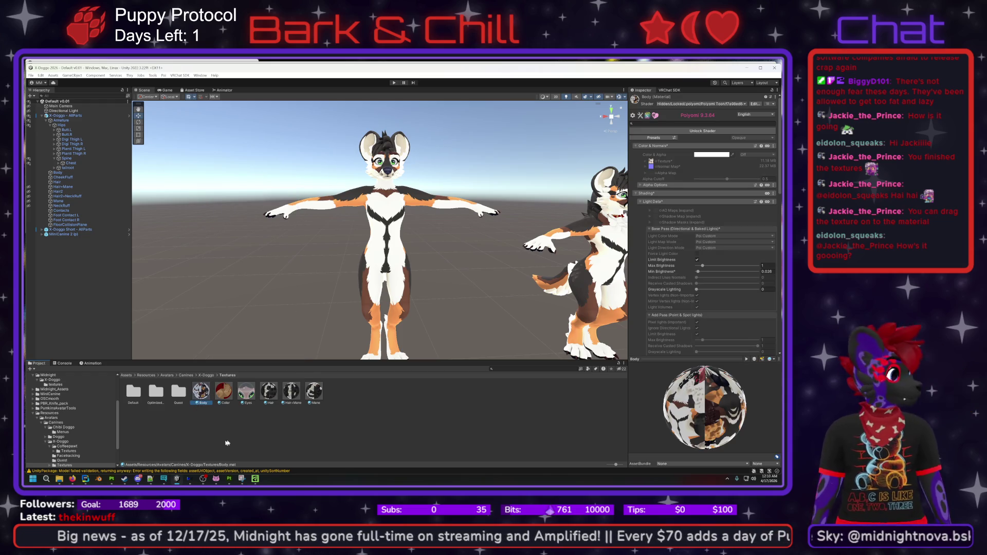
{"action": "left_click", "coordinate": [351, 417]}
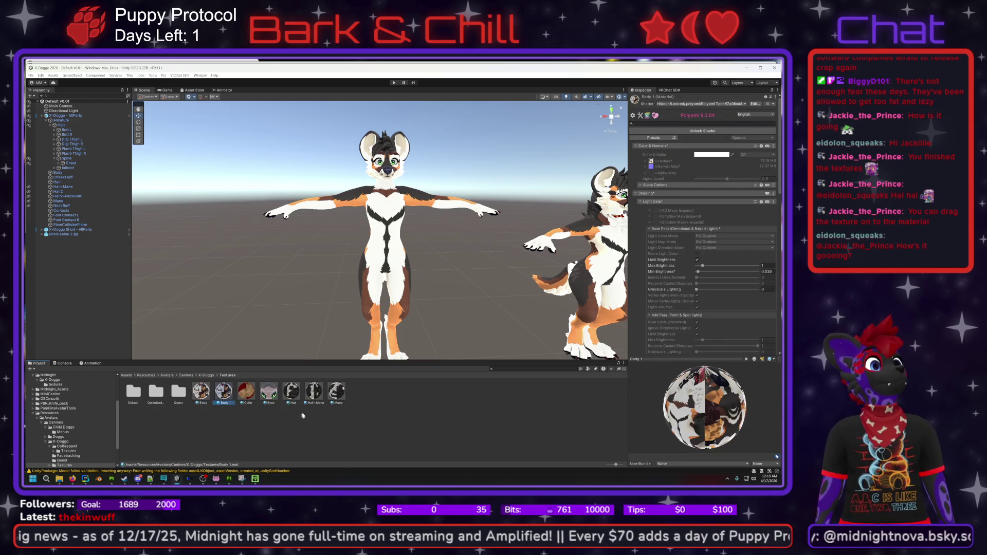
{"action": "right_click", "coordinate": [226, 398]}
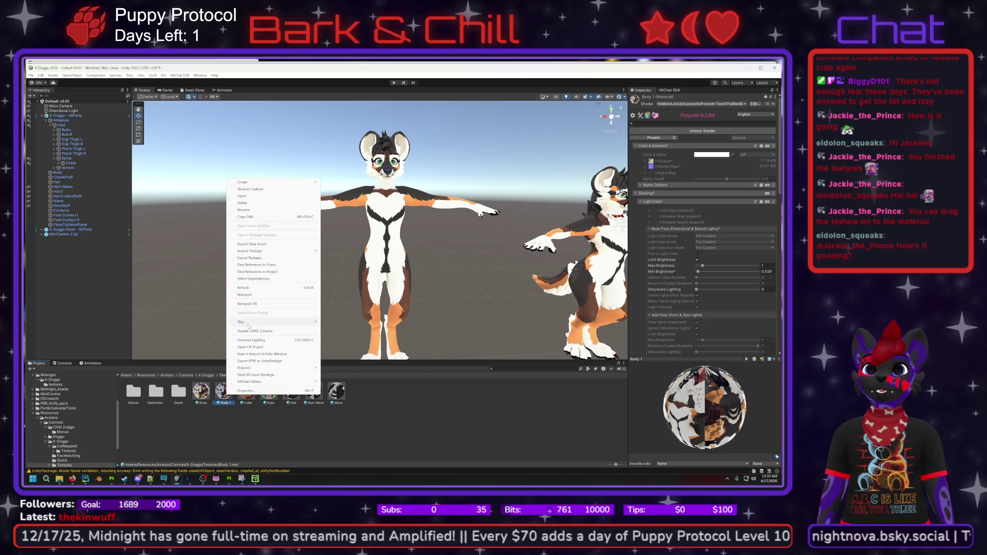
{"action": "left_click", "coordinate": [246, 218]}
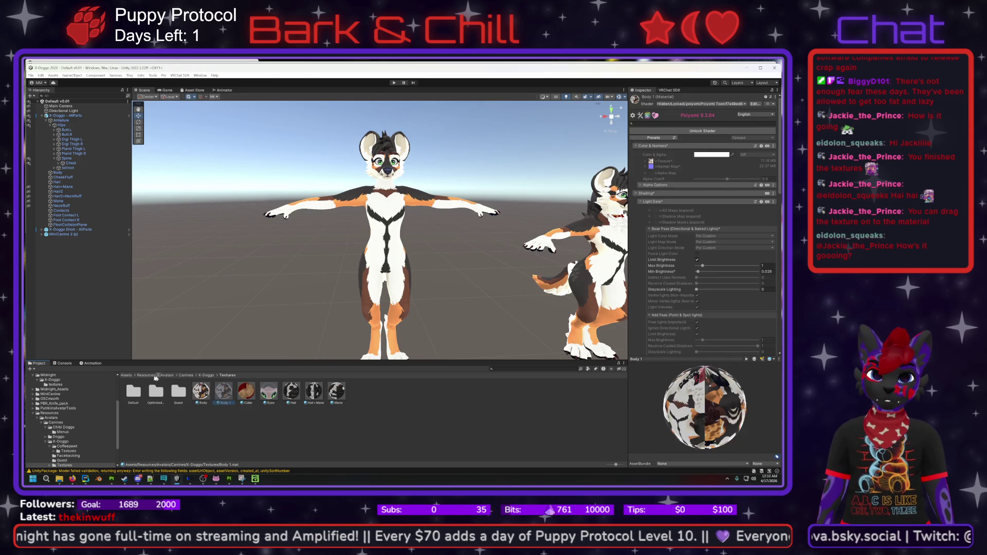
{"action": "left_click", "coordinate": [126, 375]}
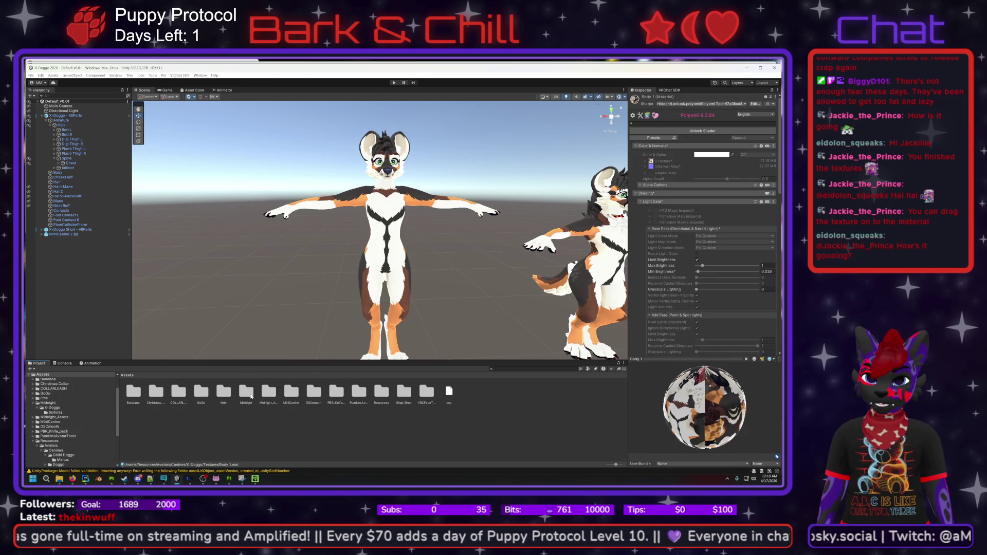
- Create a materials folder inside Assets/Midnight/X-Doggo
{"action": "double_click", "coordinate": [247, 394]}
{"action": "double_click", "coordinate": [134, 392]}
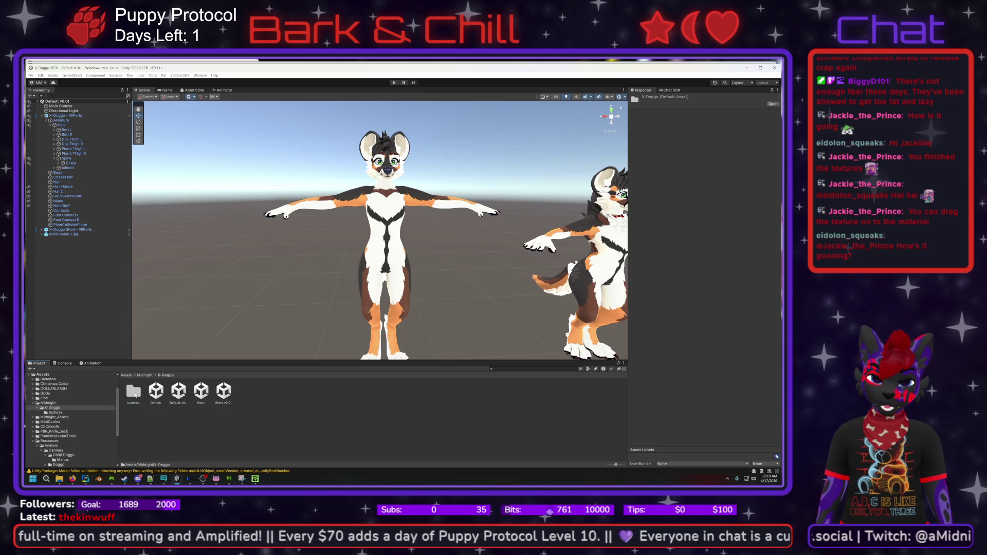
{"action": "double_click", "coordinate": [134, 394]}
{"action": "right_click", "coordinate": [266, 416]}
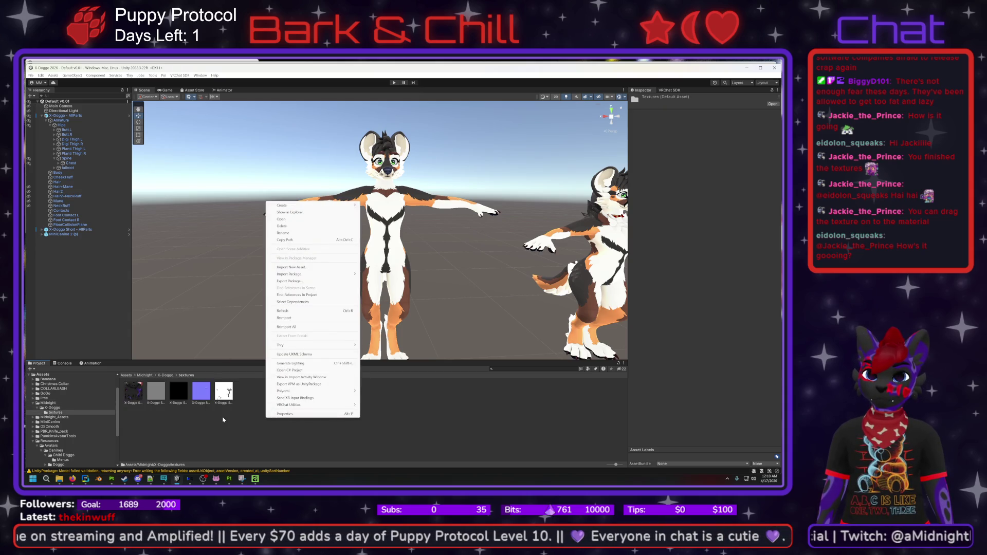
{"action": "left_click", "coordinate": [223, 419]}
{"action": "right_click", "coordinate": [212, 431]}
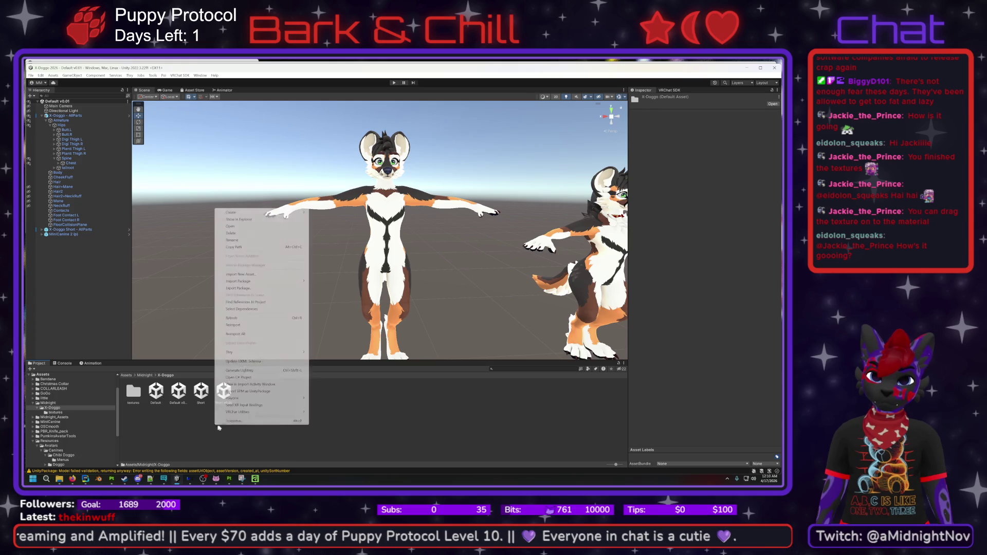
{"action": "mouse_move", "coordinate": [231, 212]}
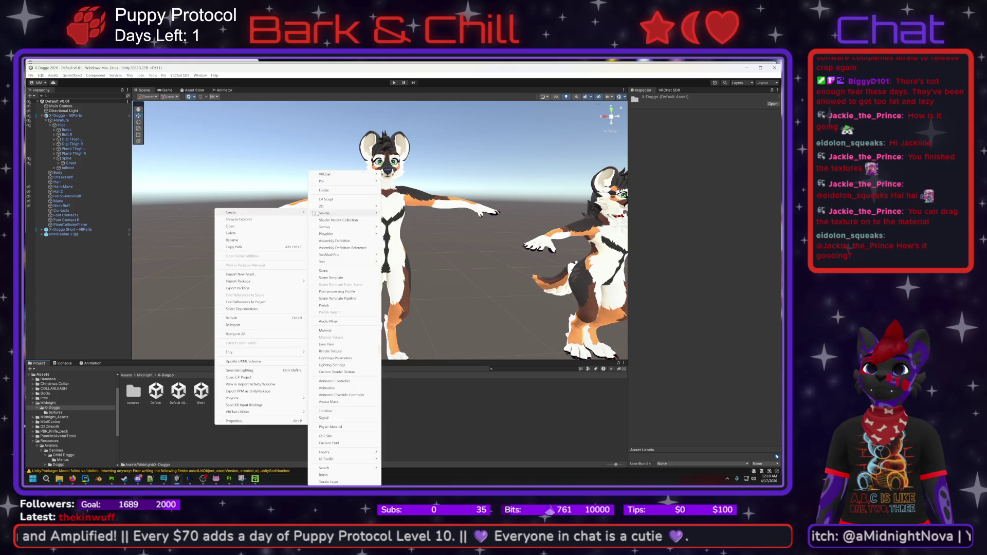
{"action": "left_click", "coordinate": [349, 191]}
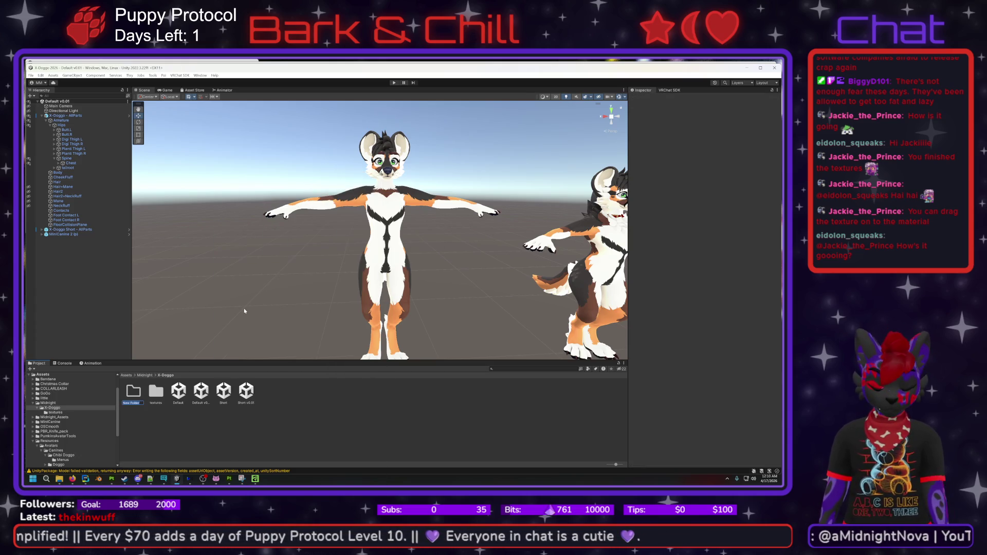
{"action": "type", "text": "materials"}
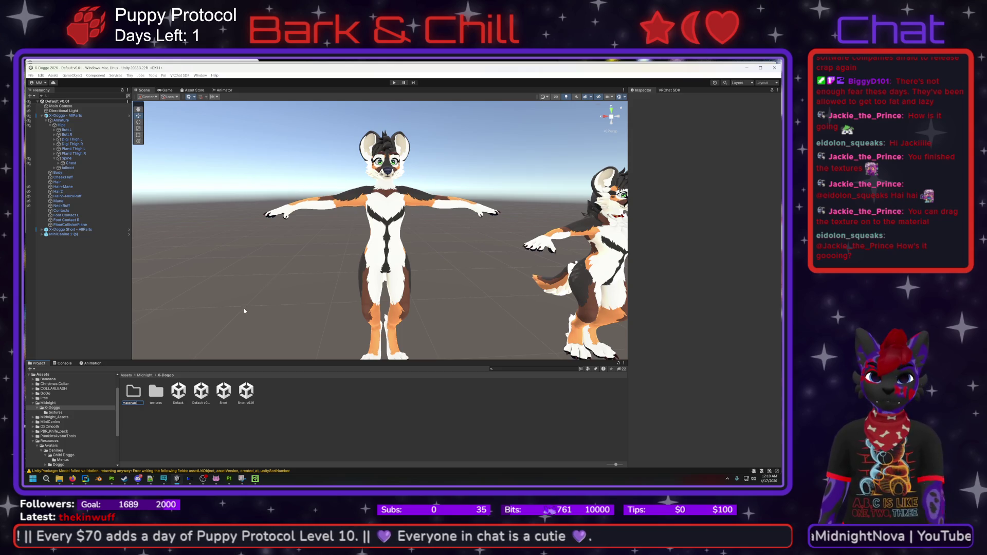
{"action": "key", "text": "Return"}
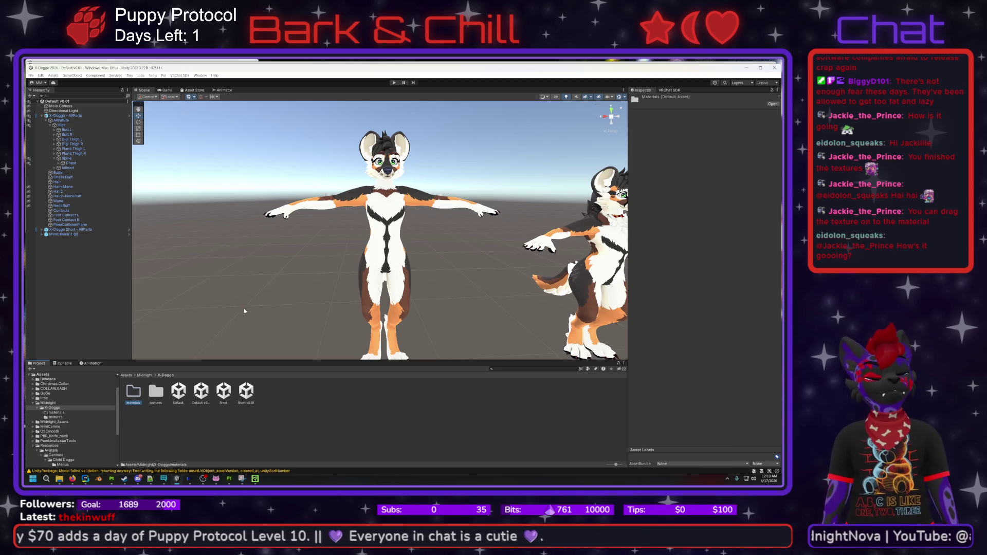
- Place the Body 1 material into the new materials folder
{"action": "double_click", "coordinate": [138, 394]}
{"action": "right_click", "coordinate": [165, 401]}
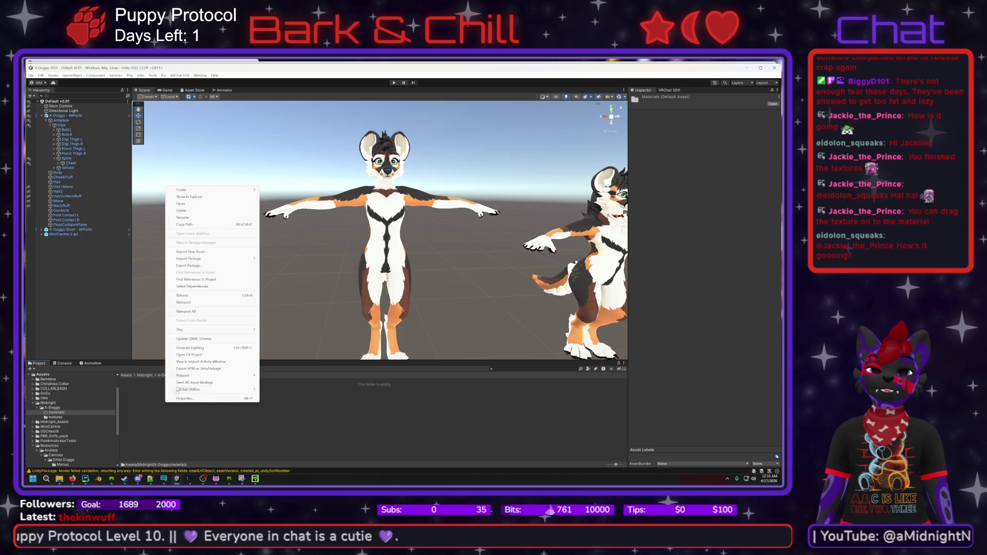
{"action": "left_click", "coordinate": [191, 401]}
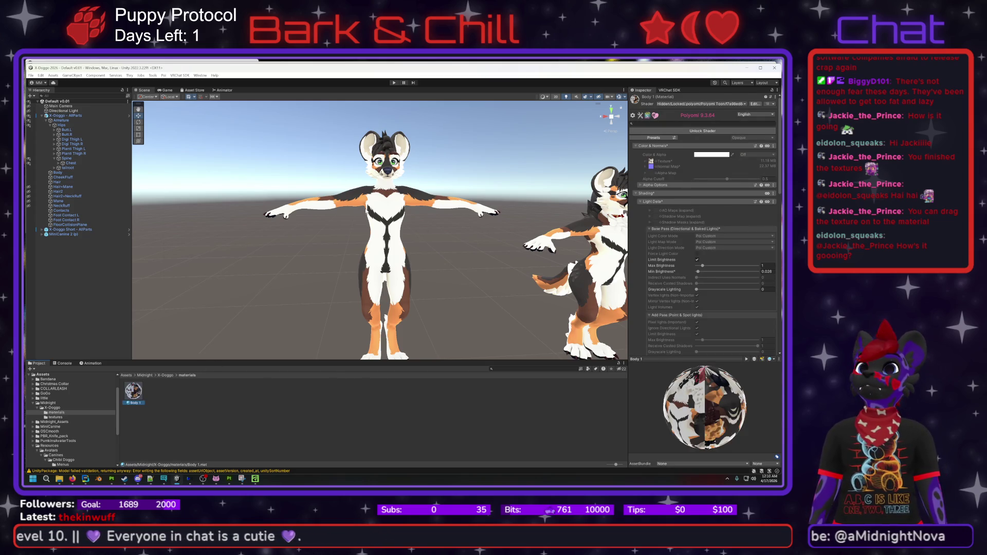
- Locate the Eyes material asset from the Body mesh's material list
{"action": "left_click", "coordinate": [368, 208]}
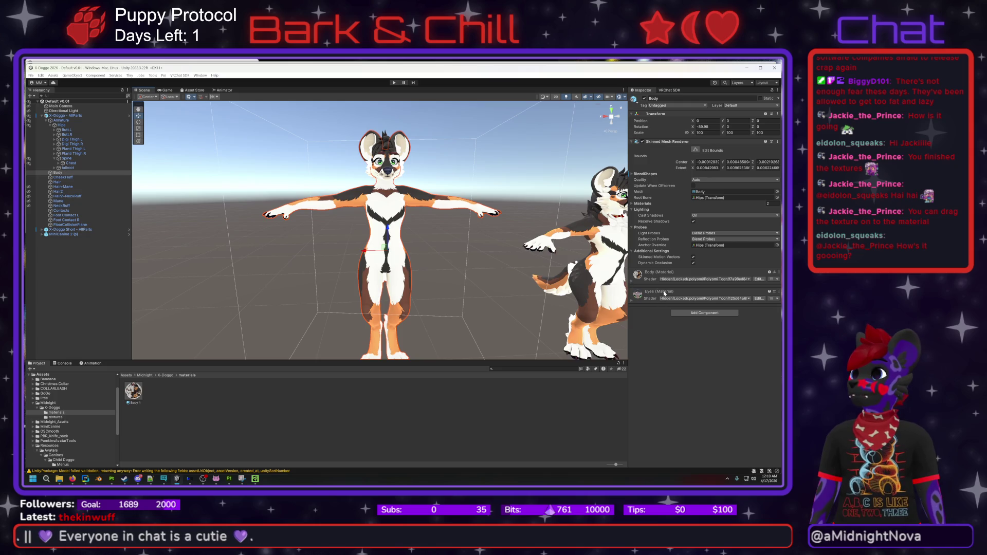
{"action": "left_click", "coordinate": [628, 292]}
{"action": "left_click", "coordinate": [637, 294]}
{"action": "right_click", "coordinate": [637, 294]}
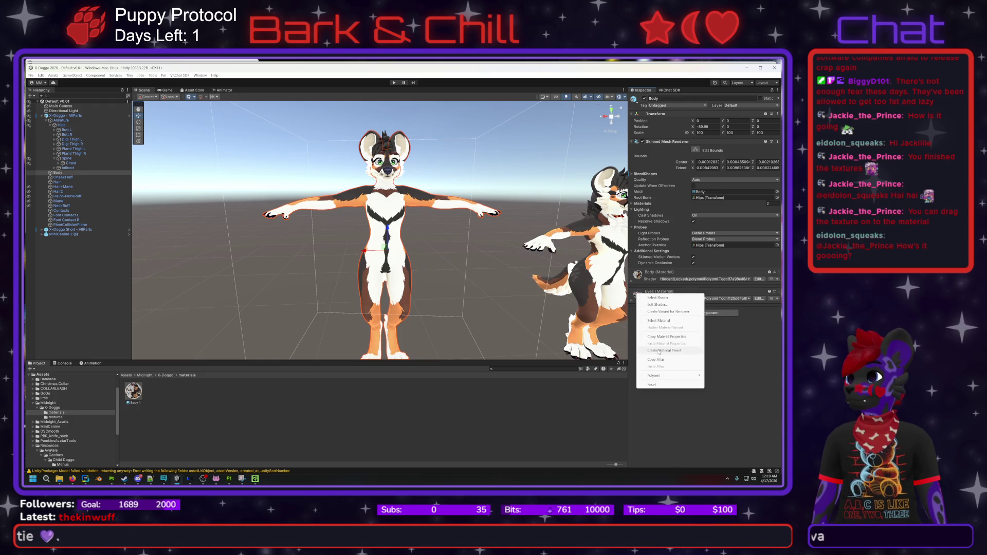
{"action": "left_click", "coordinate": [661, 319]}
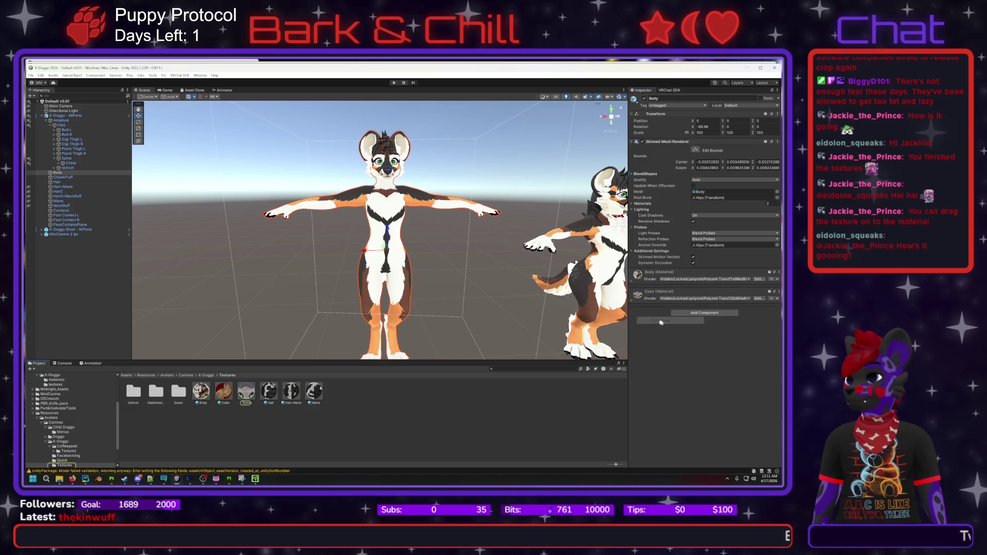
- Duplicate the Eyes material as Eyes 1
{"action": "right_click", "coordinate": [246, 390]}
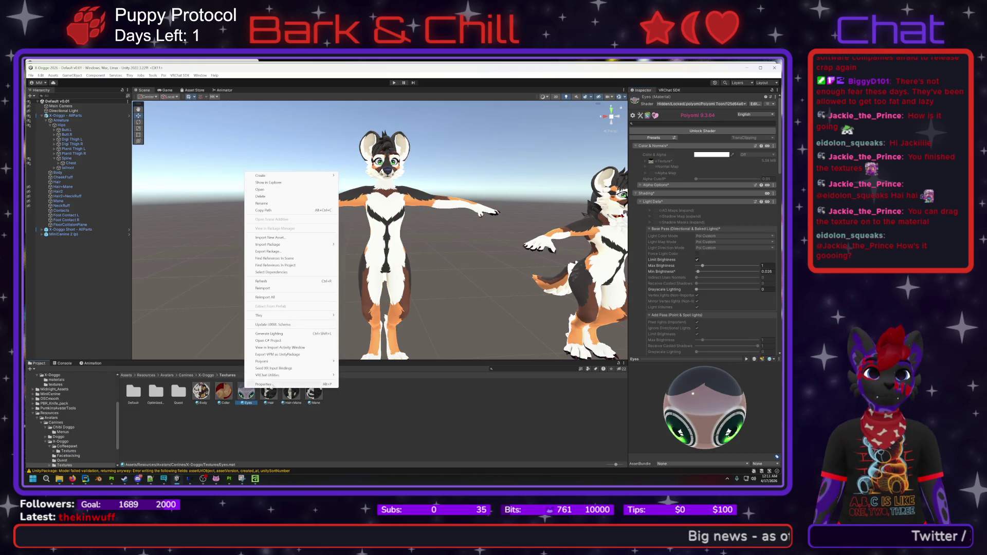
{"action": "left_click", "coordinate": [262, 190]}
{"action": "right_click", "coordinate": [248, 395]}
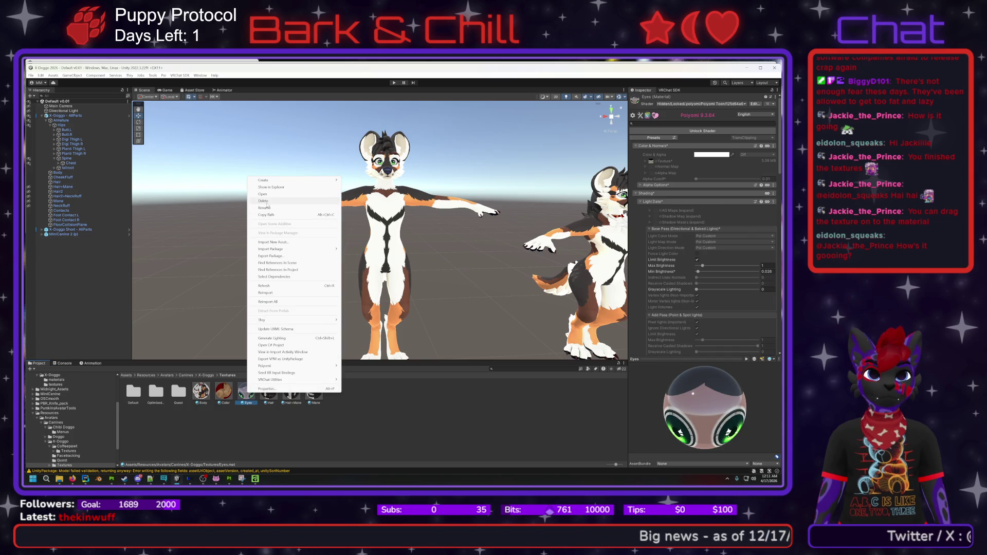
{"action": "left_click", "coordinate": [246, 398]}
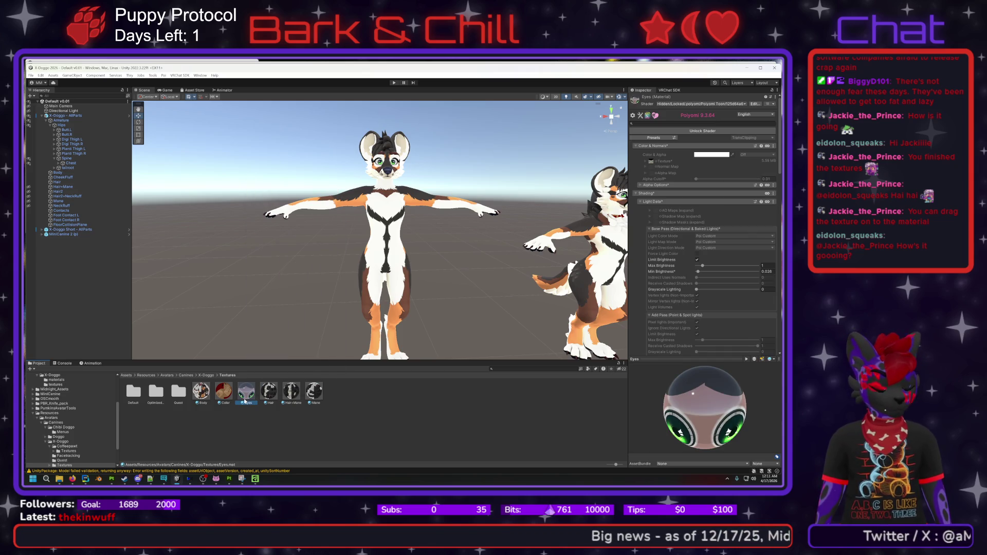
{"action": "key", "text": "ctrl+d"}
{"action": "right_click", "coordinate": [270, 398]}
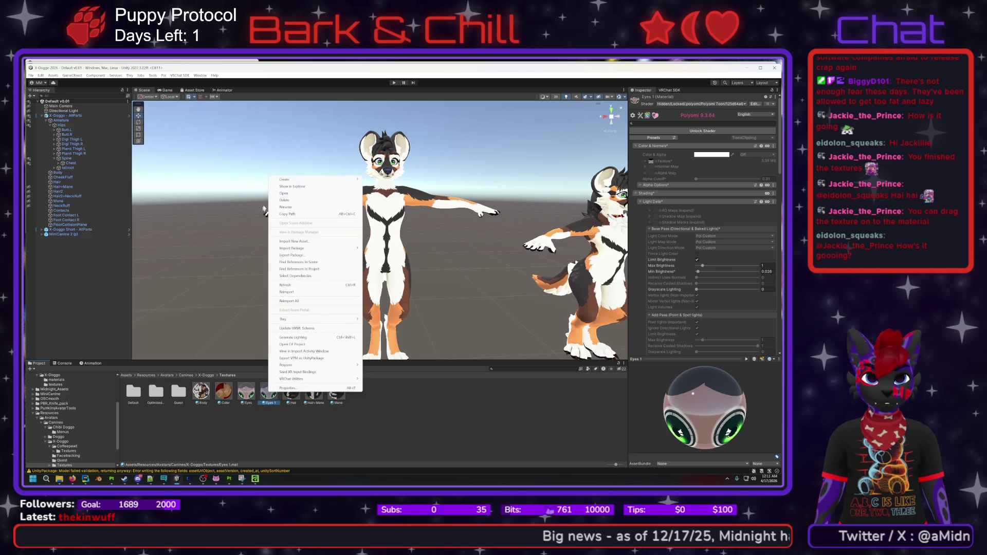
{"action": "left_click", "coordinate": [270, 432]}
{"action": "left_click", "coordinate": [268, 393]}
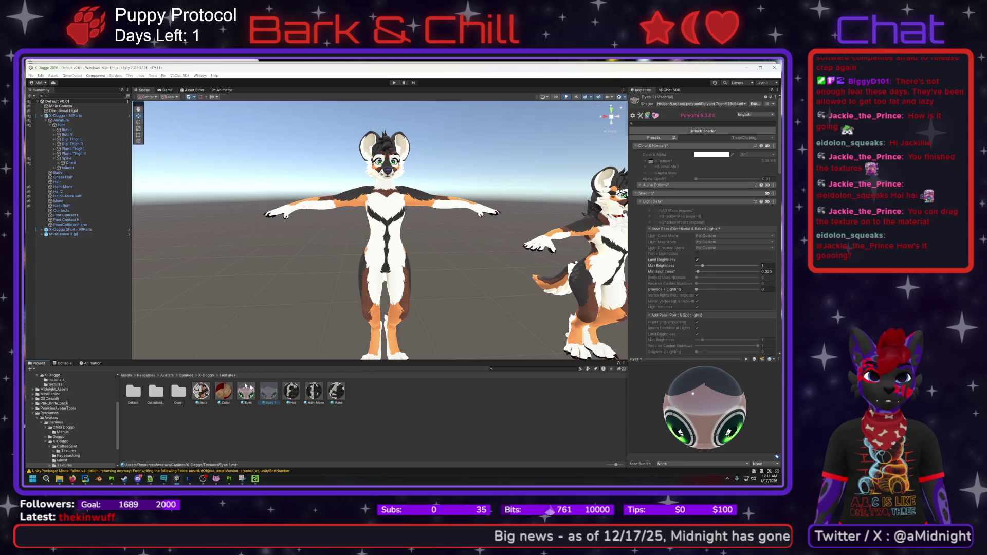
- Open Assets > Midnight > X-Doggo > materials and reselect the avatar's Body mesh
{"action": "left_click", "coordinate": [126, 375]}
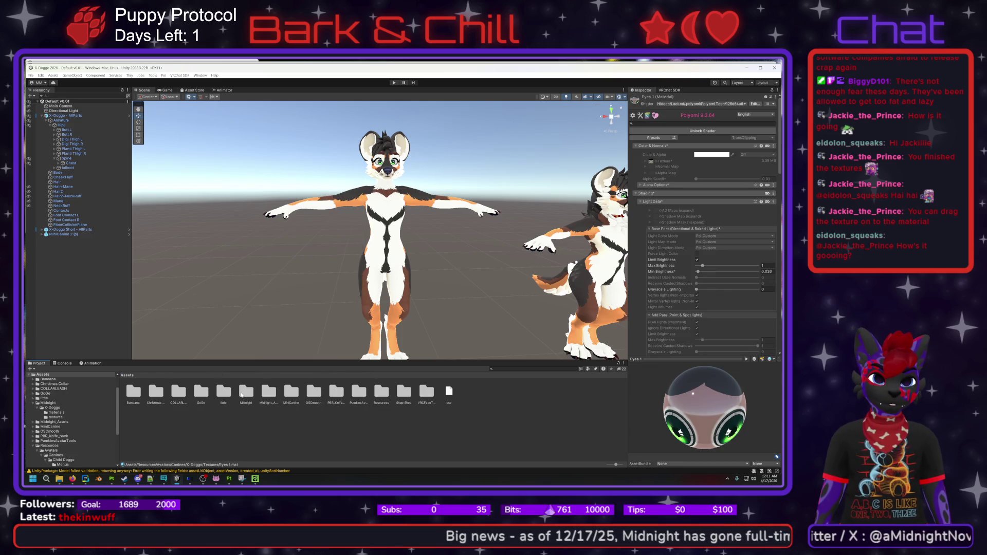
{"action": "double_click", "coordinate": [241, 395]}
{"action": "double_click", "coordinate": [133, 392]}
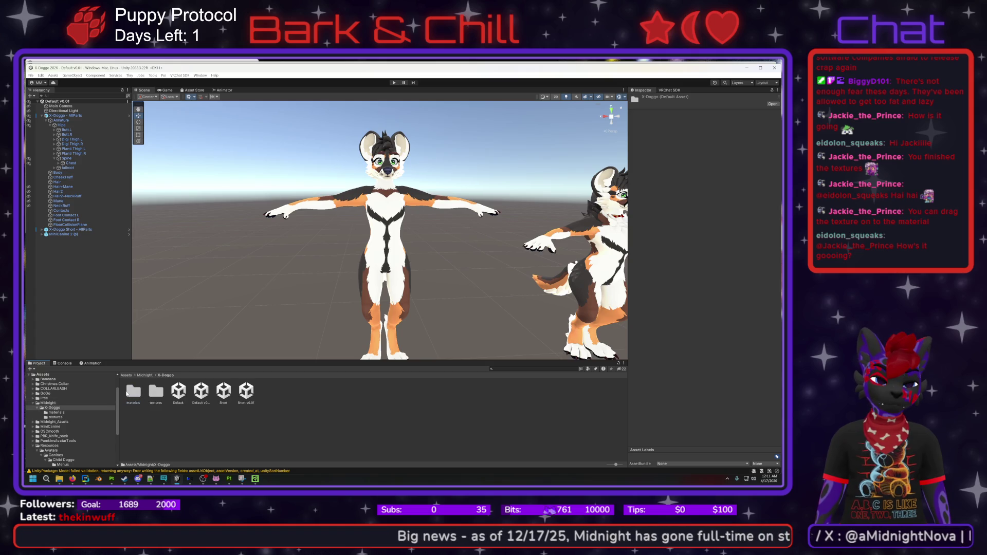
{"action": "double_click", "coordinate": [129, 392]}
{"action": "left_click", "coordinate": [157, 395]}
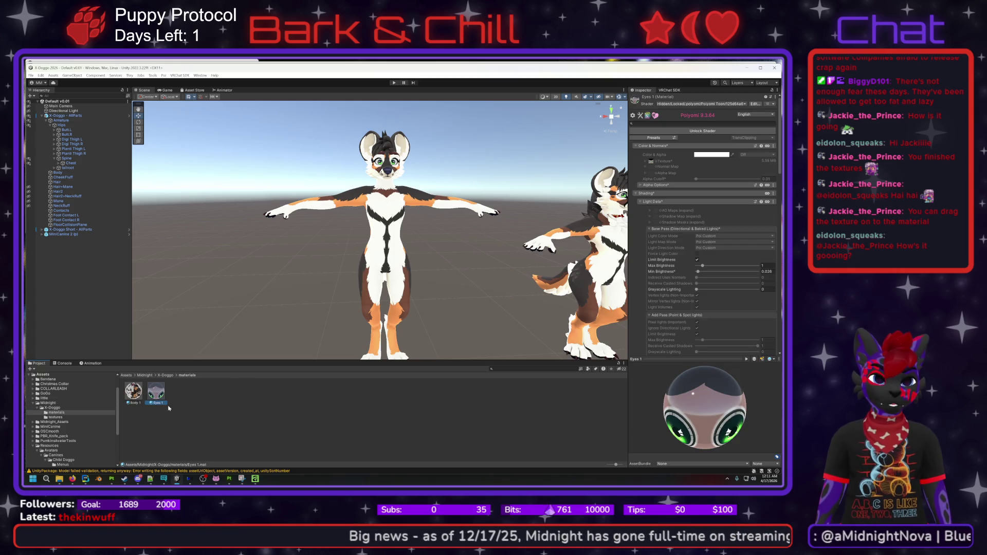
{"action": "left_click", "coordinate": [191, 393]}
{"action": "left_click", "coordinate": [370, 218]}
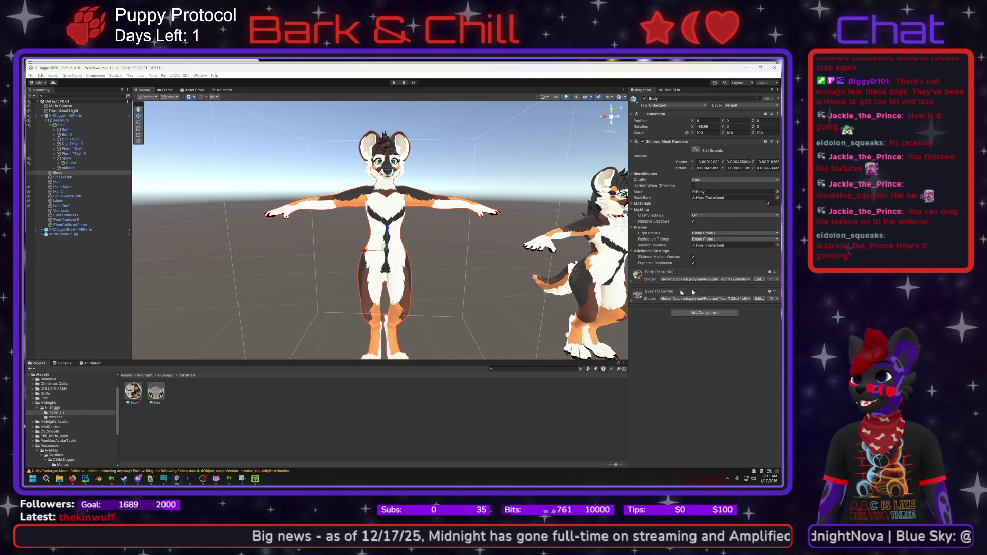
{"action": "left_click_drag", "start_coordinate": [122, 407], "coordinate": [160, 393]}
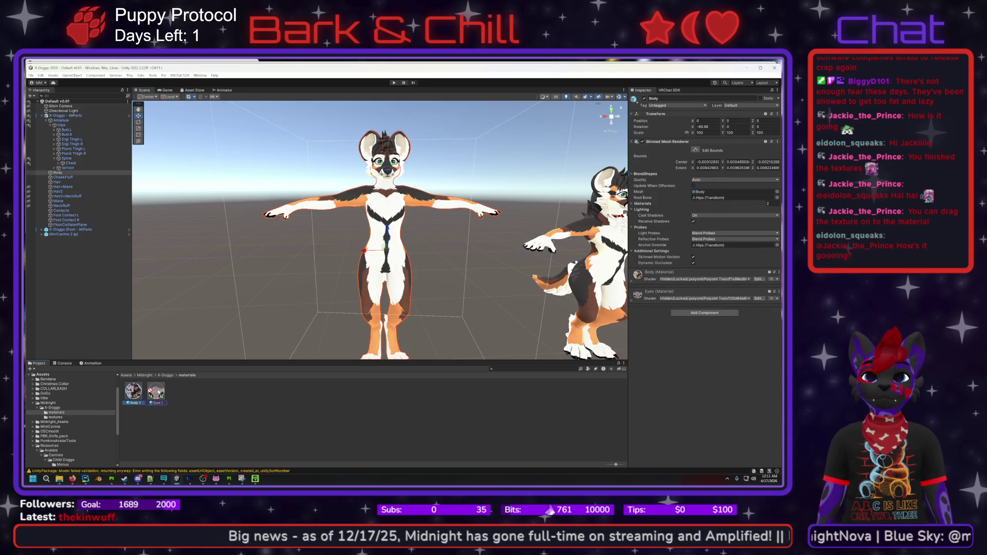
{"action": "left_click", "coordinate": [642, 277]}
{"action": "left_click_drag", "start_coordinate": [642, 280], "coordinate": [642, 280]}
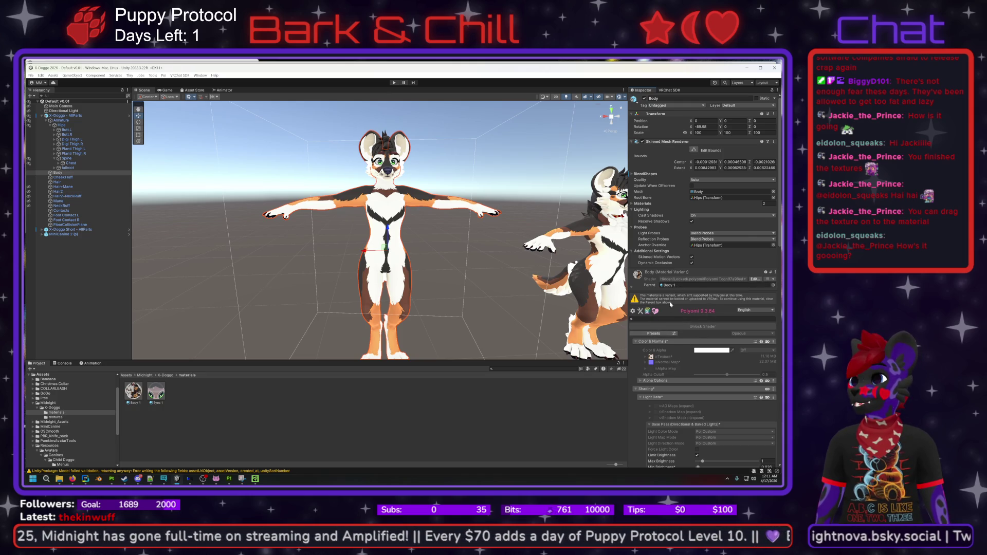
{"action": "left_click", "coordinate": [203, 406]}
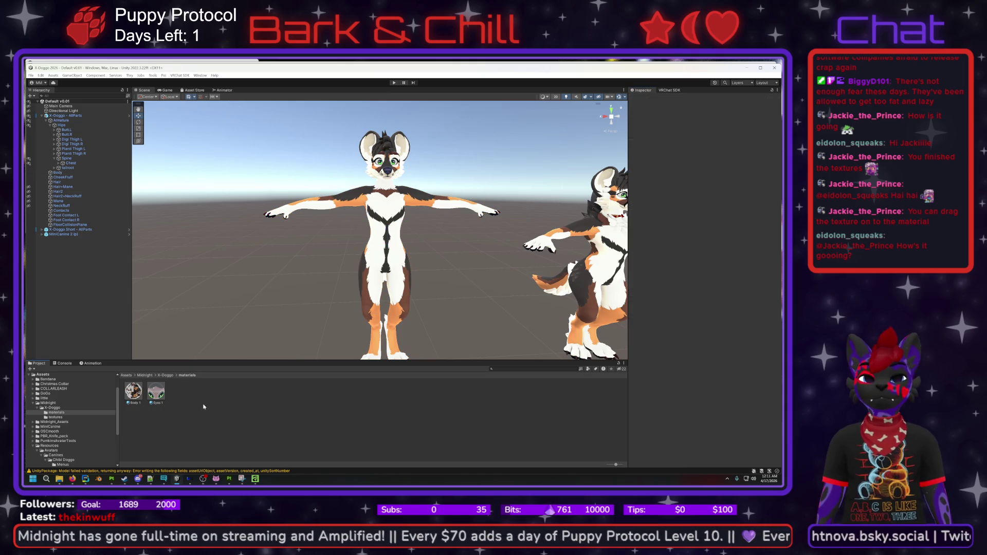
{"action": "left_click", "coordinate": [133, 392]}
{"action": "key", "text": "ctrl+z"}
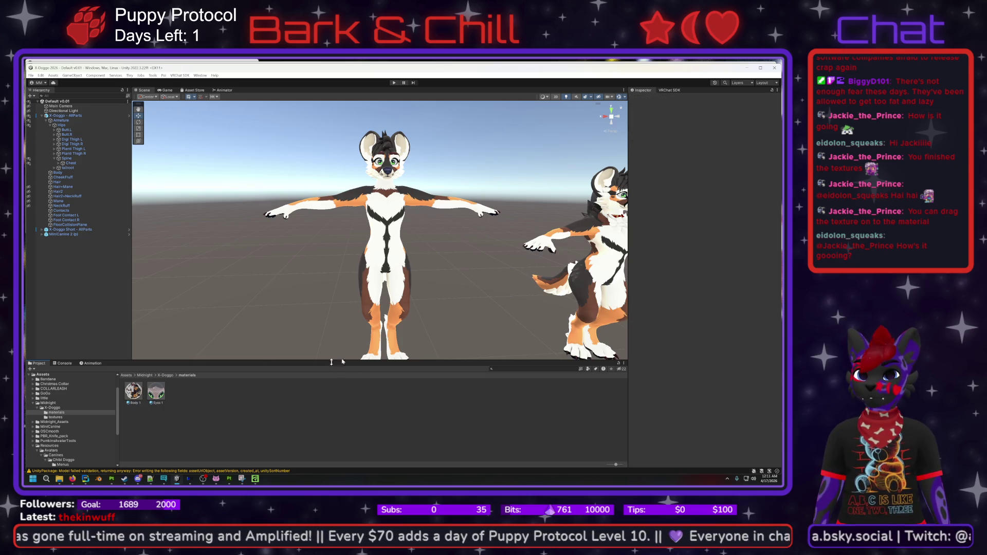
{"action": "key", "text": "ctrl+z"}
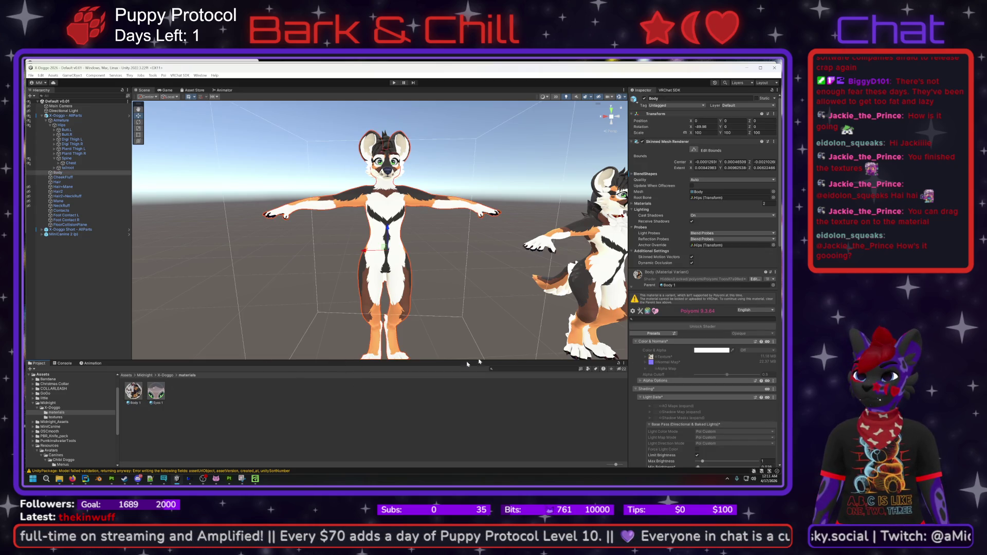
{"action": "key", "text": "ctrl+z"}
{"action": "left_click", "coordinate": [319, 204]}
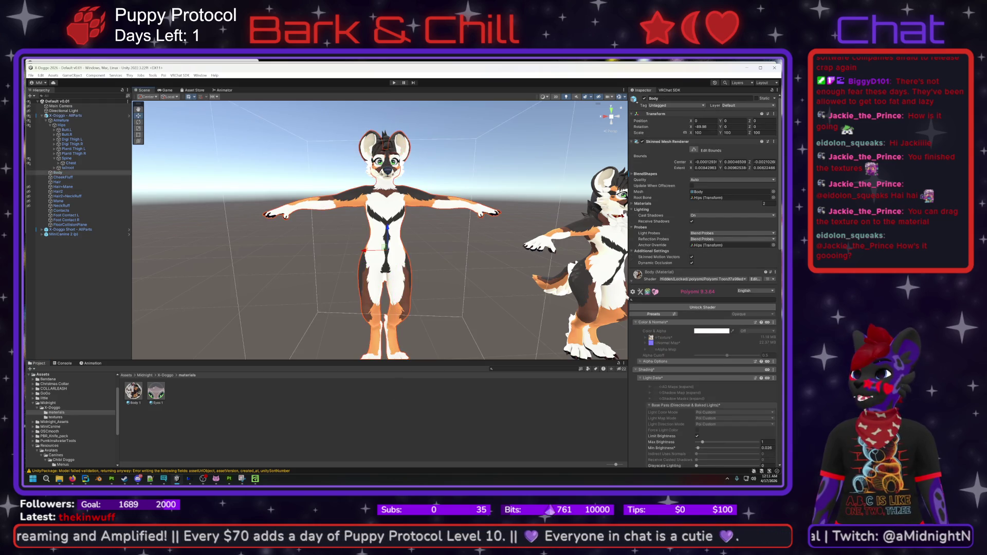
{"action": "left_click", "coordinate": [632, 281]}
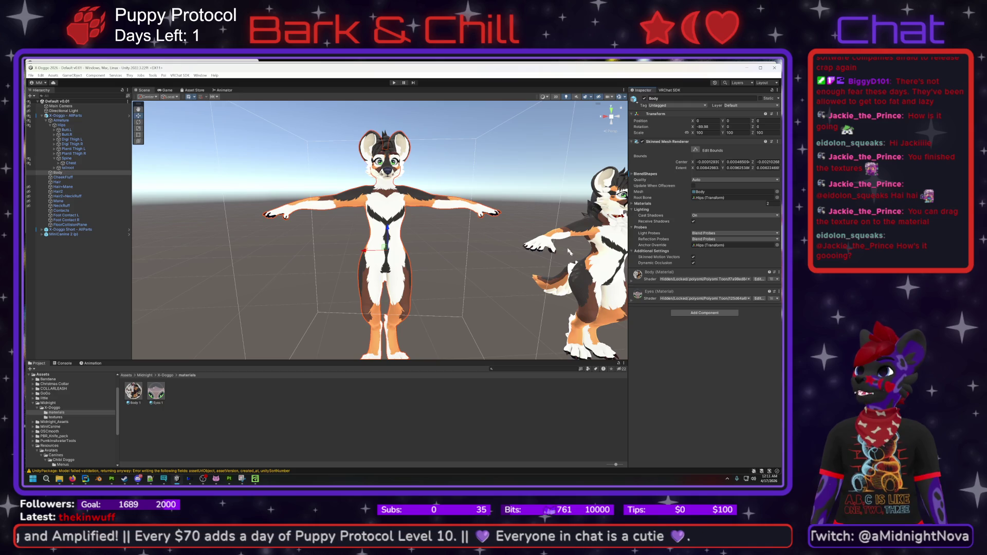
{"action": "left_click", "coordinate": [491, 211]}
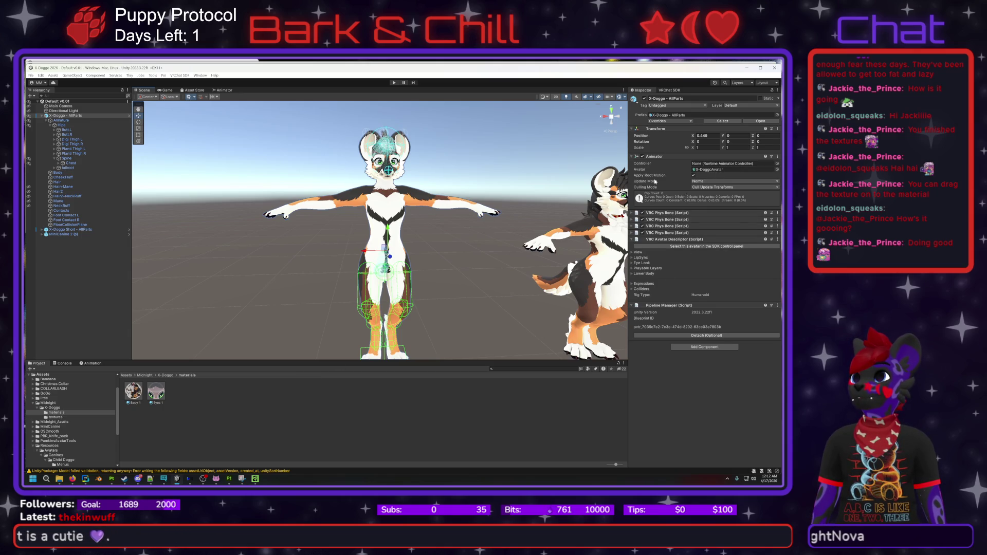
- Drop Body 1 and Eyes 1 into the Body mesh's two material slots, then undo the change
{"action": "left_click", "coordinate": [340, 200]}
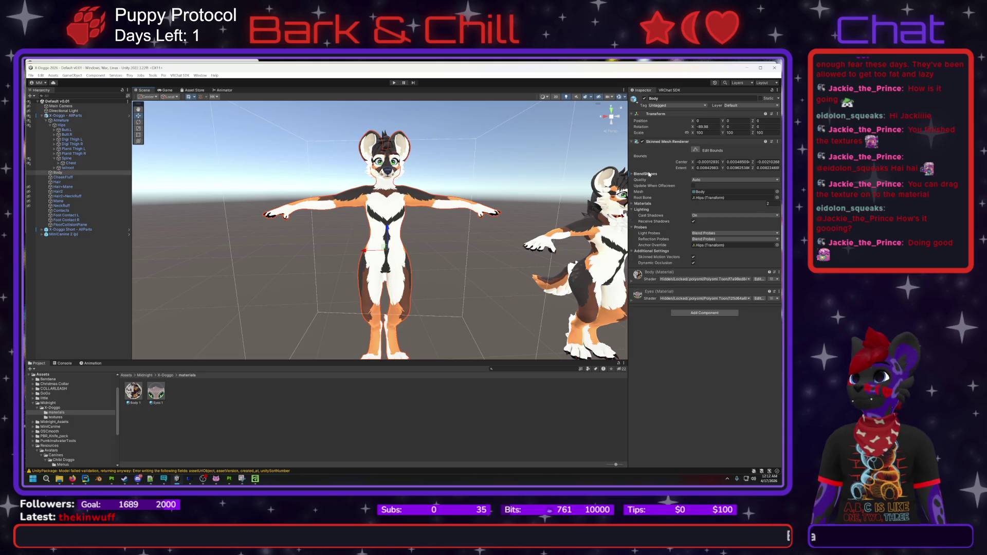
{"action": "left_click", "coordinate": [649, 204]}
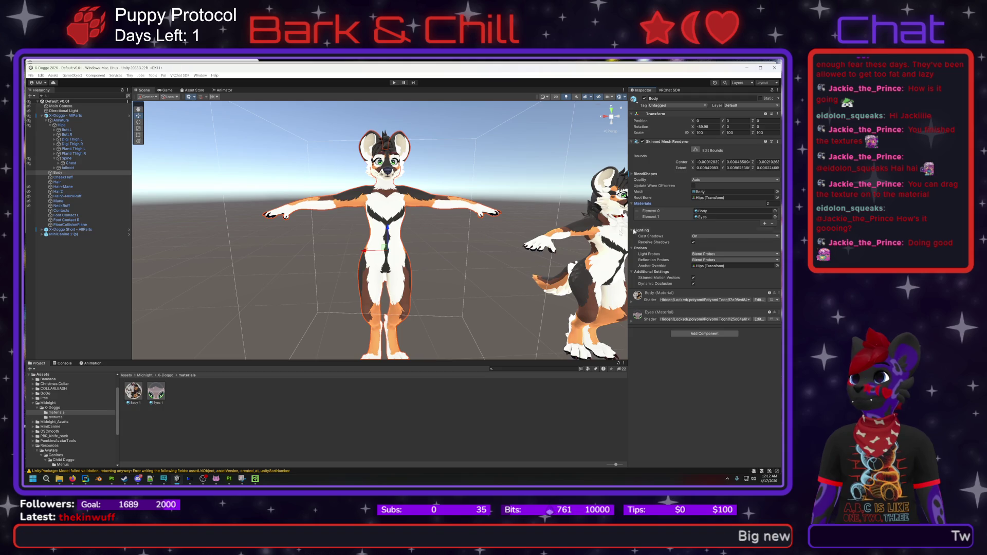
{"action": "mouse_move", "coordinate": [133, 391]}
{"action": "left_mouse_down"}
{"action": "mouse_move", "coordinate": [678, 237]}
{"action": "mouse_move", "coordinate": [714, 215]}
{"action": "left_mouse_up"}
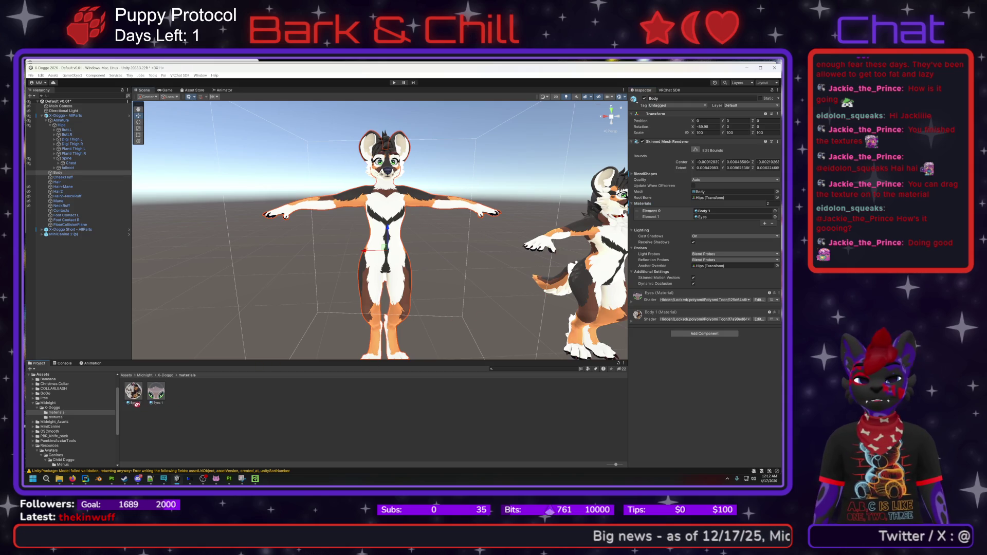
{"action": "mouse_move", "coordinate": [151, 396]}
{"action": "left_mouse_down"}
{"action": "mouse_move", "coordinate": [681, 255]}
{"action": "mouse_move", "coordinate": [712, 218]}
{"action": "left_mouse_up"}
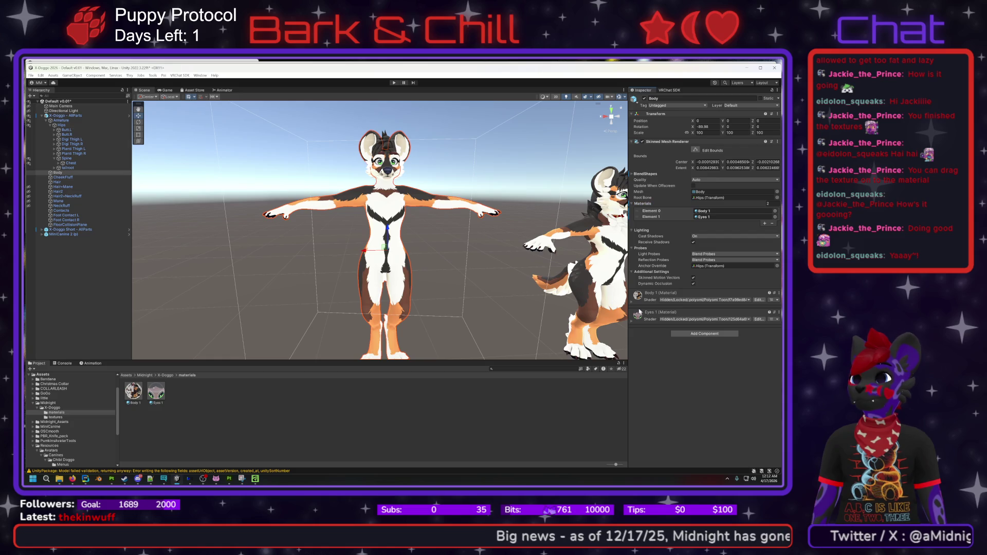
{"action": "left_click", "coordinate": [632, 302]}
{"action": "left_click", "coordinate": [632, 302]}
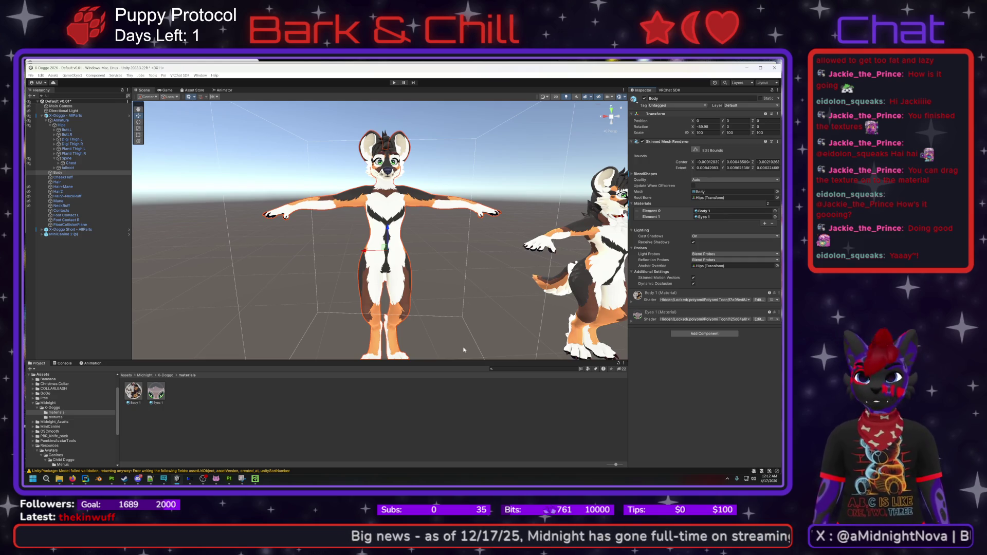
{"action": "left_click", "coordinate": [423, 389]}
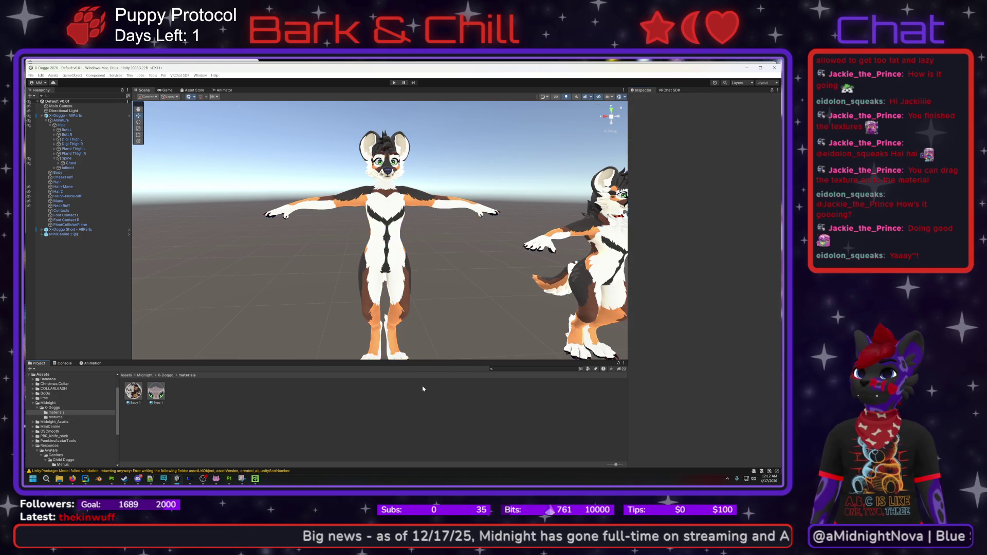
{"action": "key", "text": "ctrl+z"}
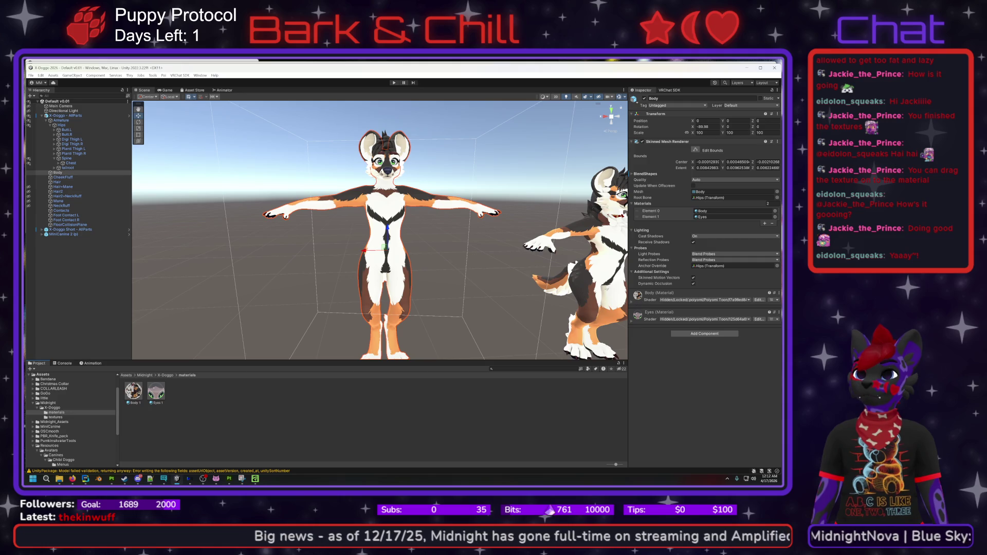
- Reselect the Body mesh and redo the slot assignment so it uses Body 1 and Eyes 1
{"action": "left_click", "coordinate": [635, 300]}
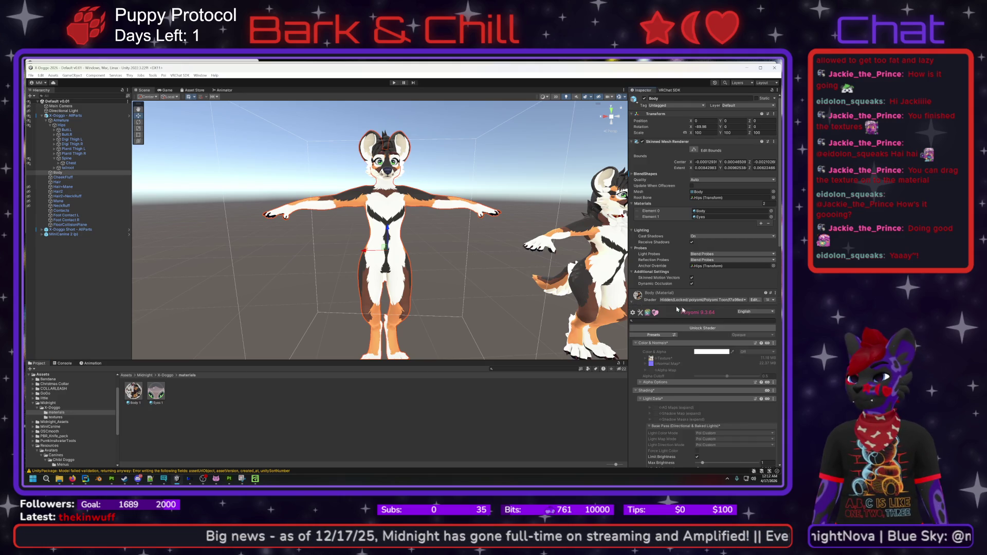
{"action": "left_click", "coordinate": [632, 302]}
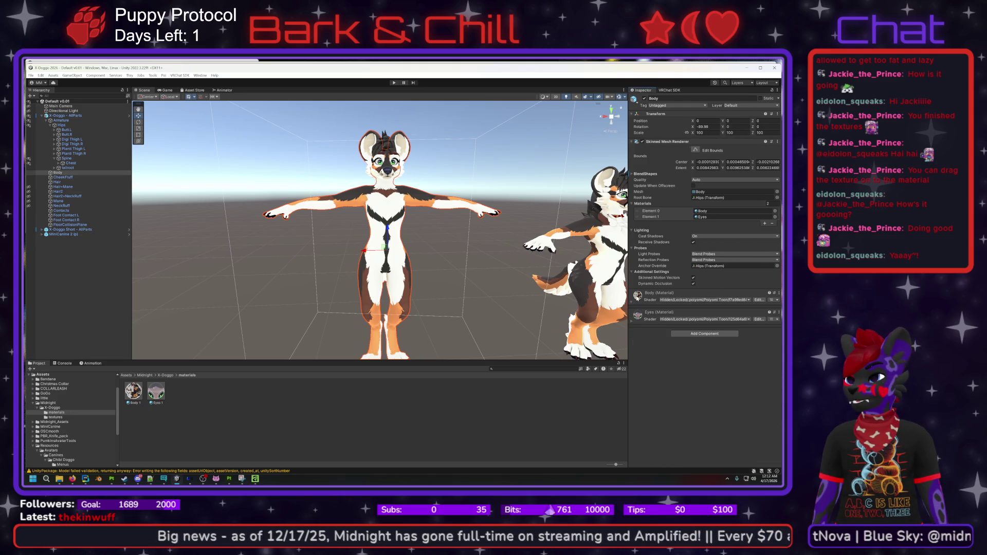
{"action": "left_click_drag", "start_coordinate": [133, 390], "coordinate": [586, 328]}
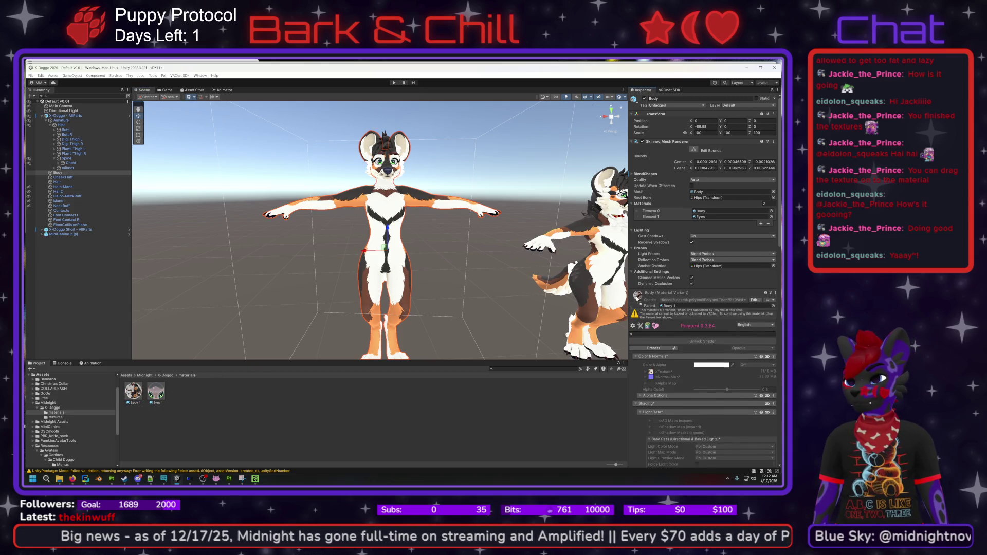
{"action": "left_click", "coordinate": [515, 403]}
{"action": "left_click", "coordinate": [155, 391]}
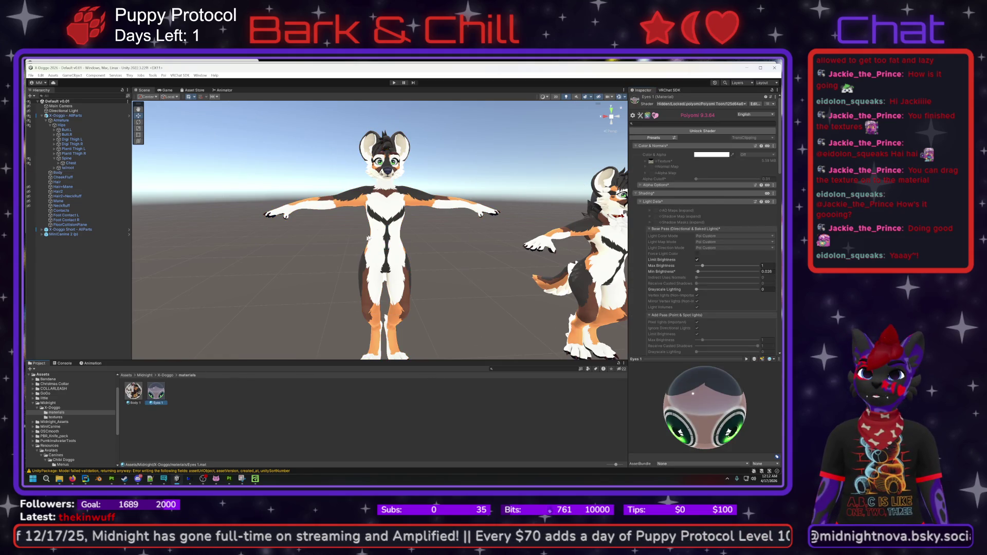
{"action": "left_click", "coordinate": [365, 240]}
{"action": "left_click", "coordinate": [357, 205]}
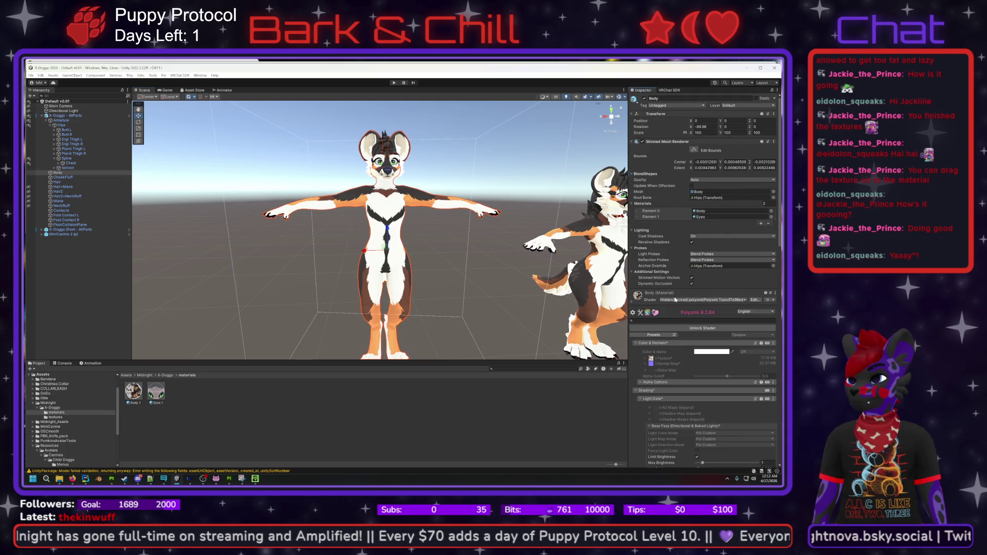
{"action": "key", "text": "ctrl+z"}
{"action": "left_click", "coordinate": [356, 205]}
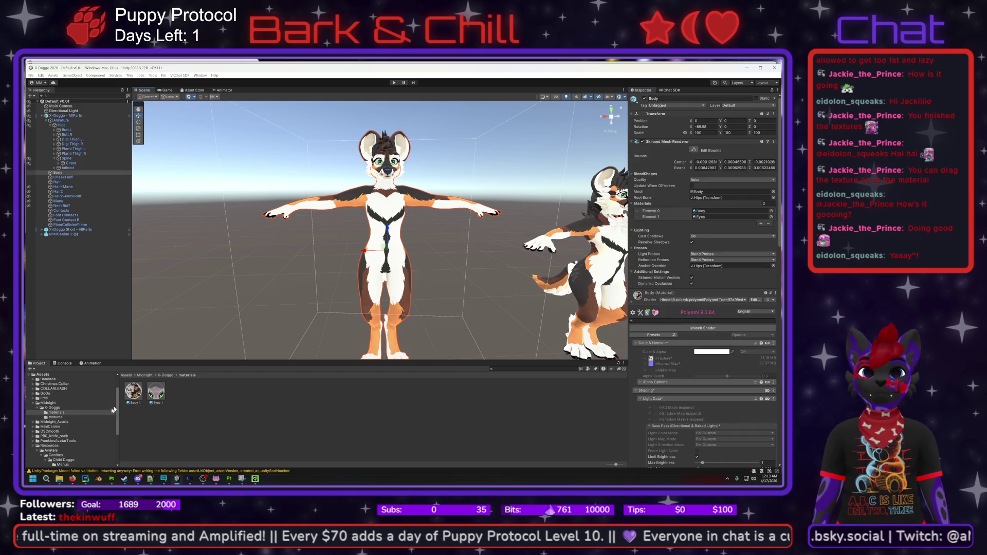
{"action": "left_click", "coordinate": [710, 212]}
{"action": "left_click_drag", "start_coordinate": [710, 212], "coordinate": [710, 212]}
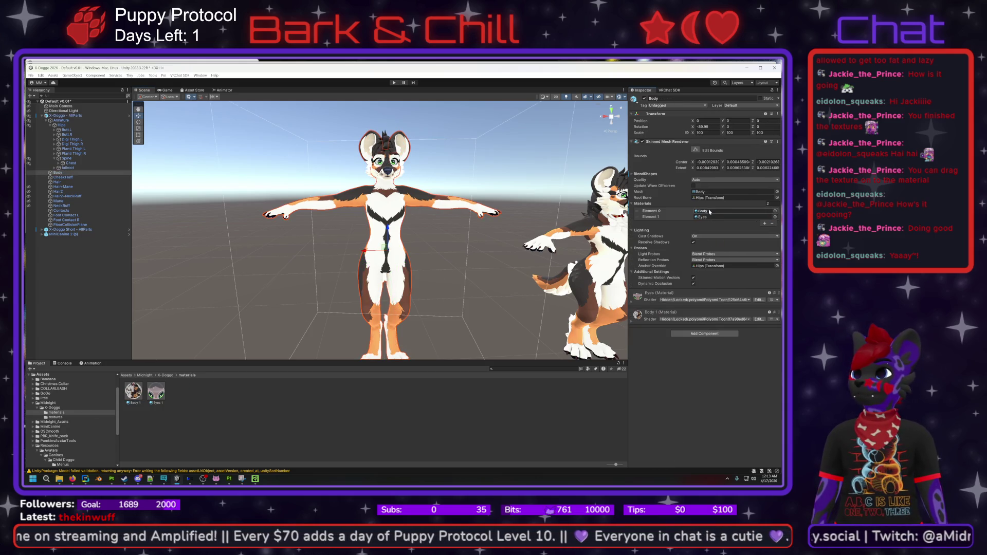
{"action": "left_click_drag", "start_coordinate": [616, 259], "coordinate": [391, 247]}
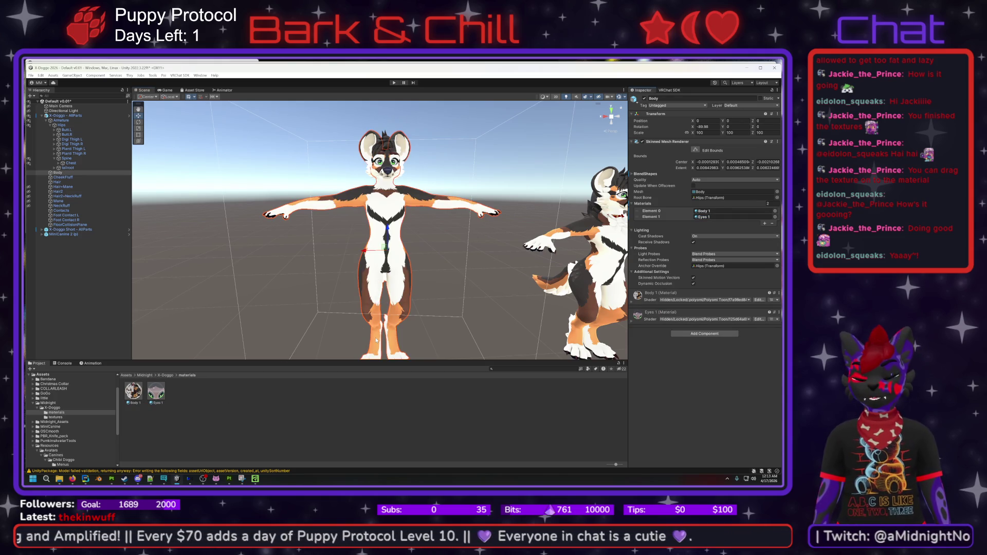
- Unlock the Body 1 material's shader and open the X-Doggo textures folder
{"action": "left_click", "coordinate": [134, 392]}
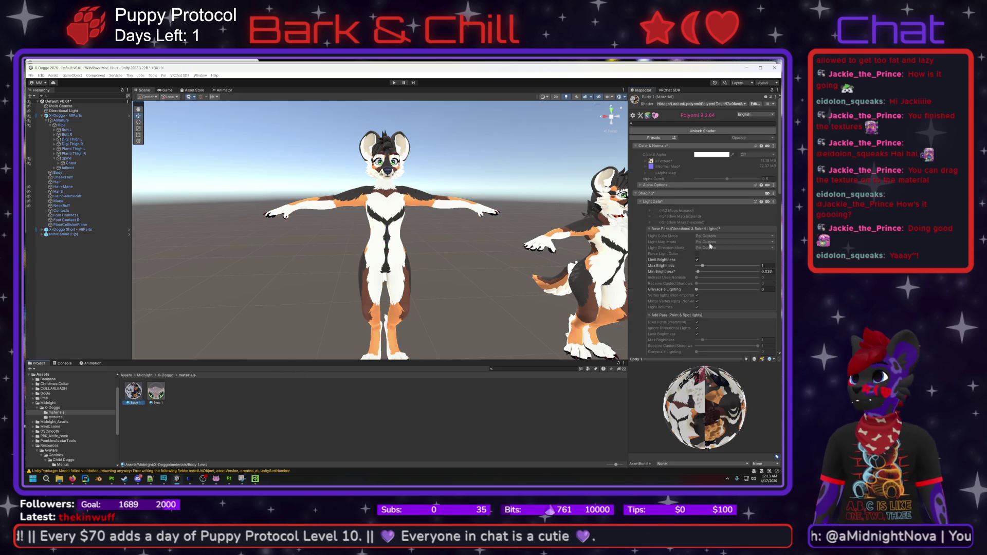
{"action": "left_click", "coordinate": [702, 130]}
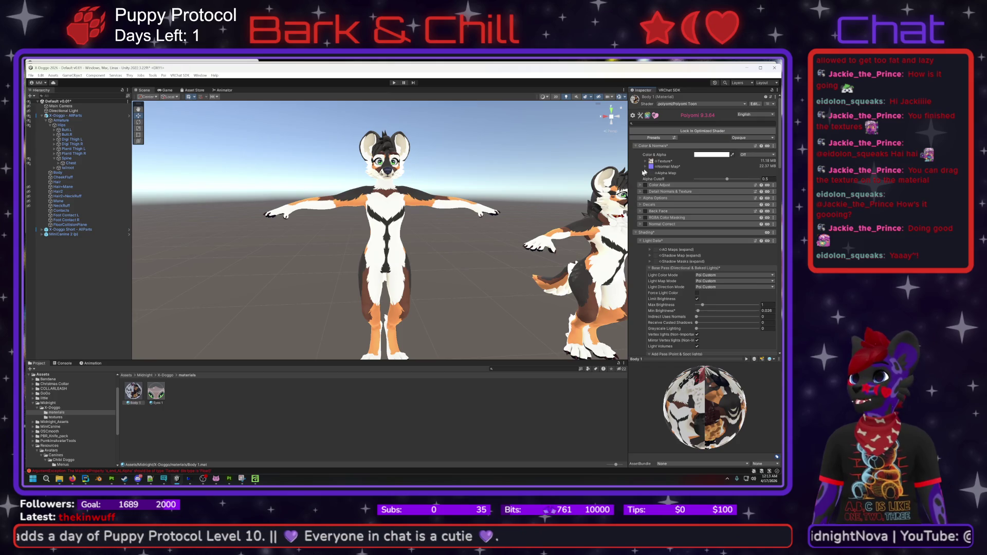
{"action": "left_click", "coordinate": [165, 376]}
{"action": "double_click", "coordinate": [154, 393]}
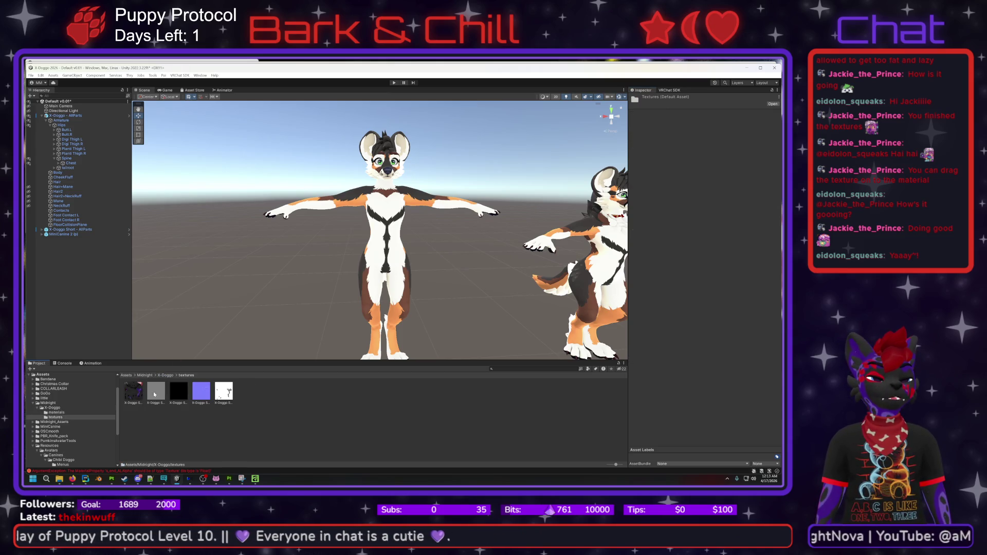
- Drag the black-and-purple base colour texture into the Body 1 material's Texture slot
{"action": "left_click", "coordinate": [414, 195]}
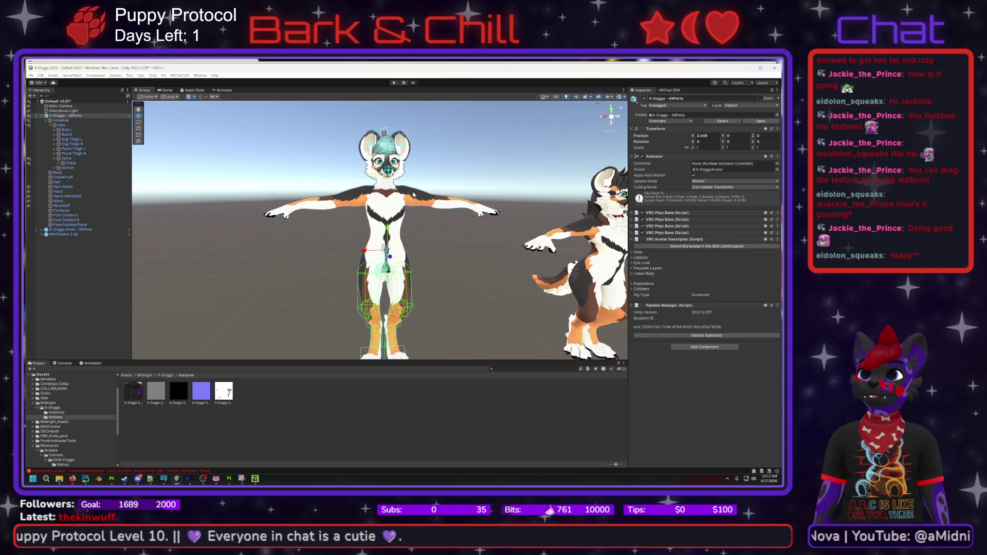
{"action": "left_click", "coordinate": [356, 205]}
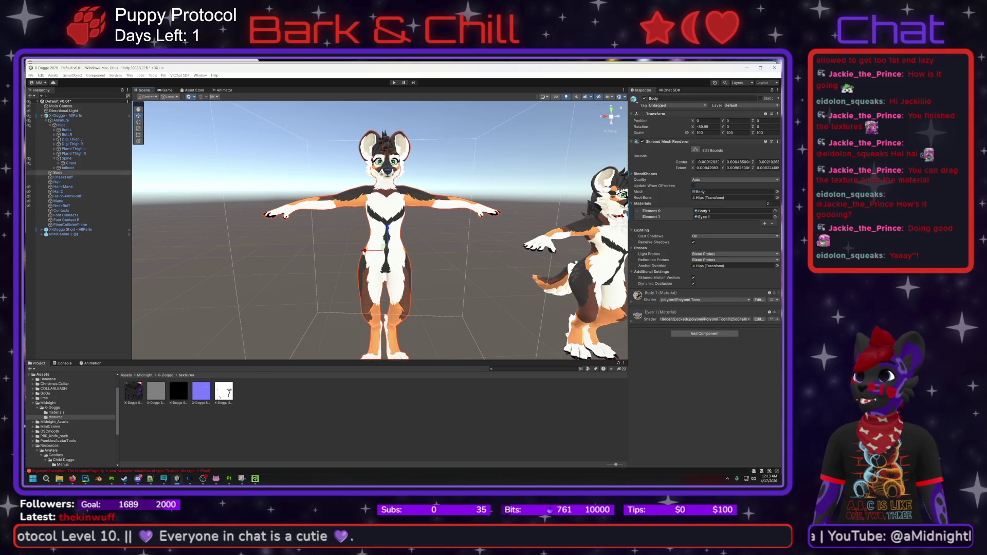
{"action": "left_click", "coordinate": [632, 303]}
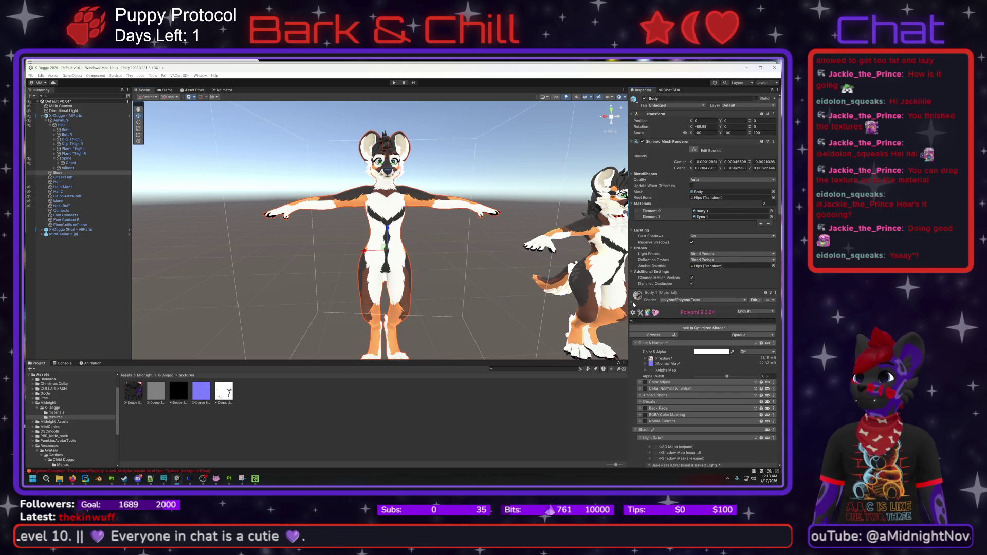
{"action": "scroll", "coordinate": [684, 358], "scroll_direction": "down", "scroll_amount": 2}
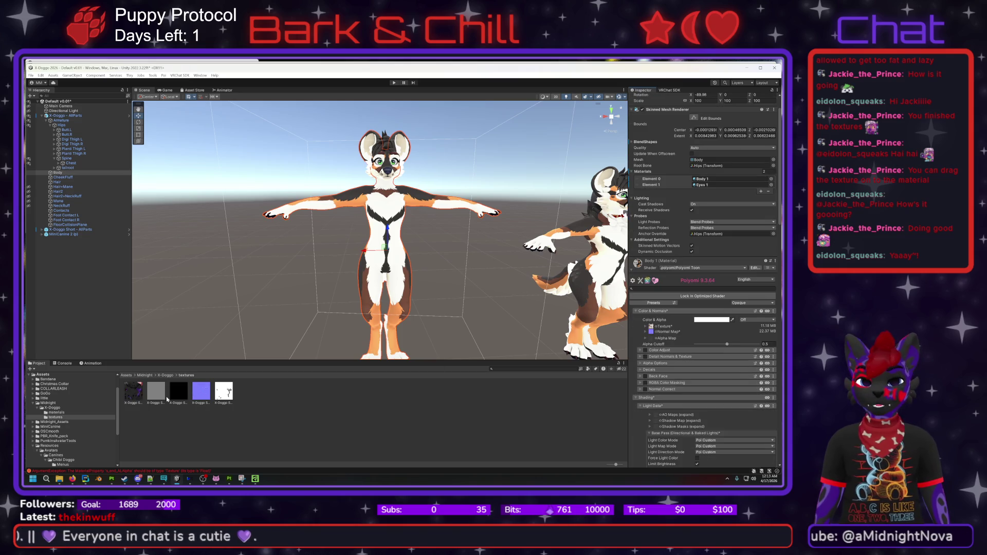
{"action": "mouse_move", "coordinate": [134, 392]}
{"action": "left_mouse_down"}
{"action": "mouse_move", "coordinate": [634, 374]}
{"action": "mouse_move", "coordinate": [651, 326]}
{"action": "left_mouse_up"}
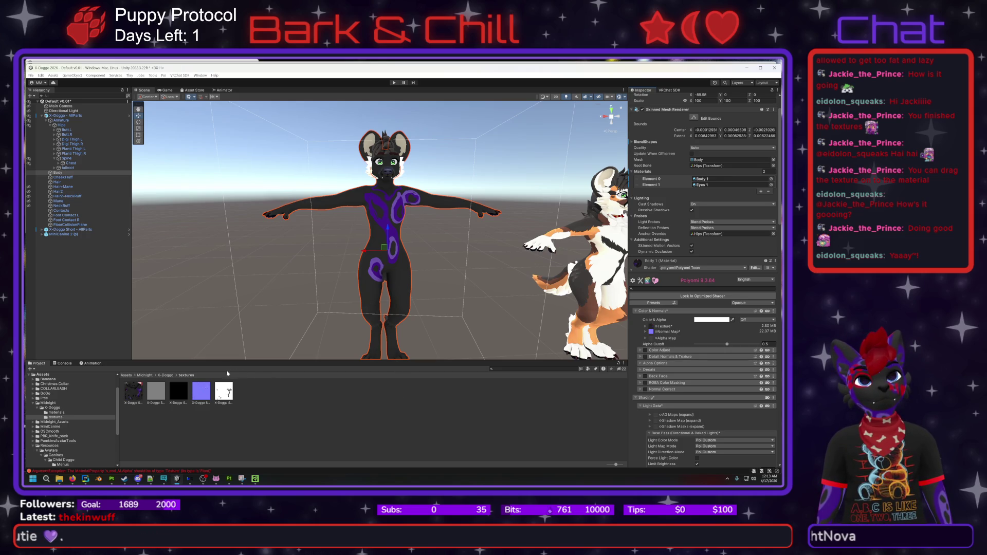
{"action": "left_click", "coordinate": [155, 391]}
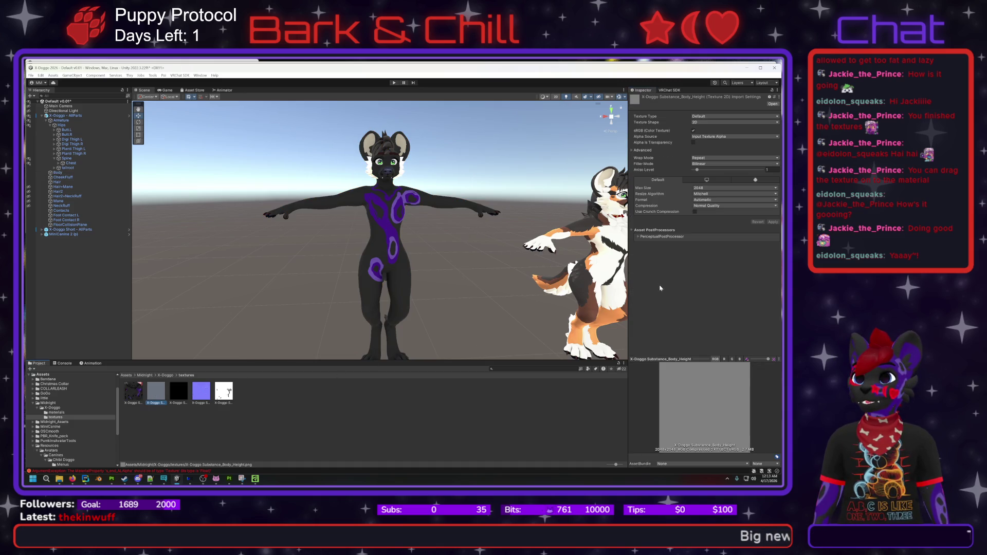
{"action": "left_click", "coordinate": [223, 392]}
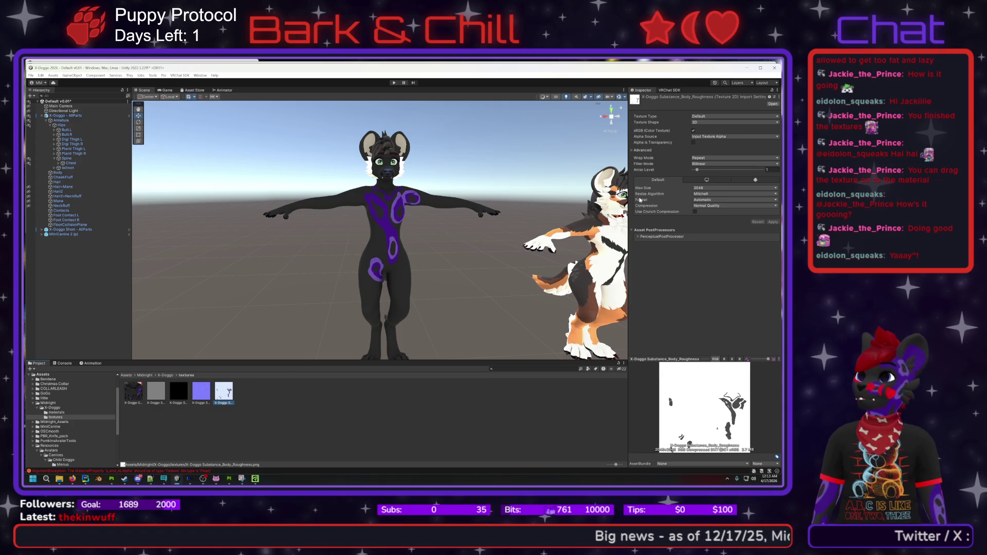
{"action": "left_click", "coordinate": [340, 193]}
{"action": "left_click", "coordinate": [340, 198]}
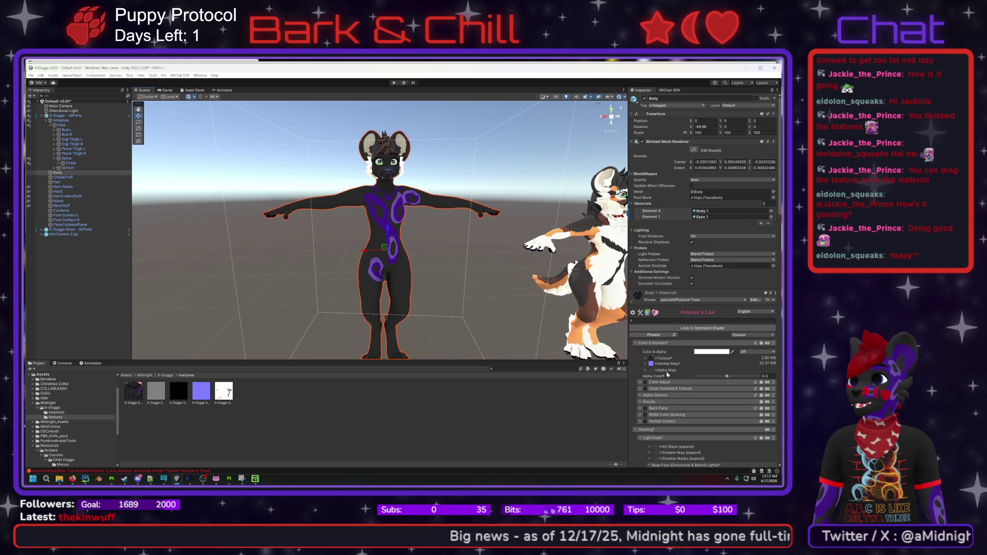
- Set Body_Normal as the body material's normal map, using Fix Now to import it as one
{"action": "left_click_drag", "start_coordinate": [201, 394], "coordinate": [677, 365]}
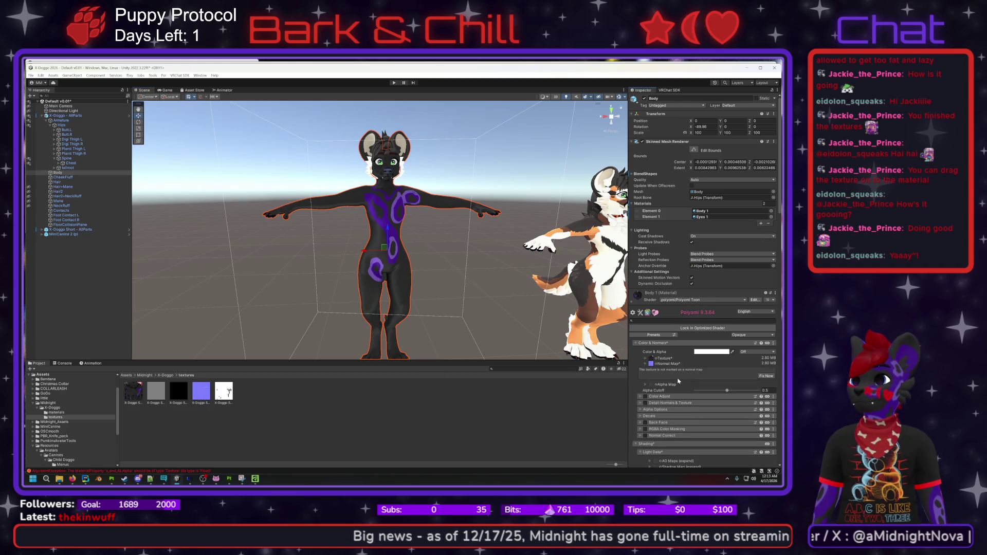
{"action": "left_click", "coordinate": [708, 371]}
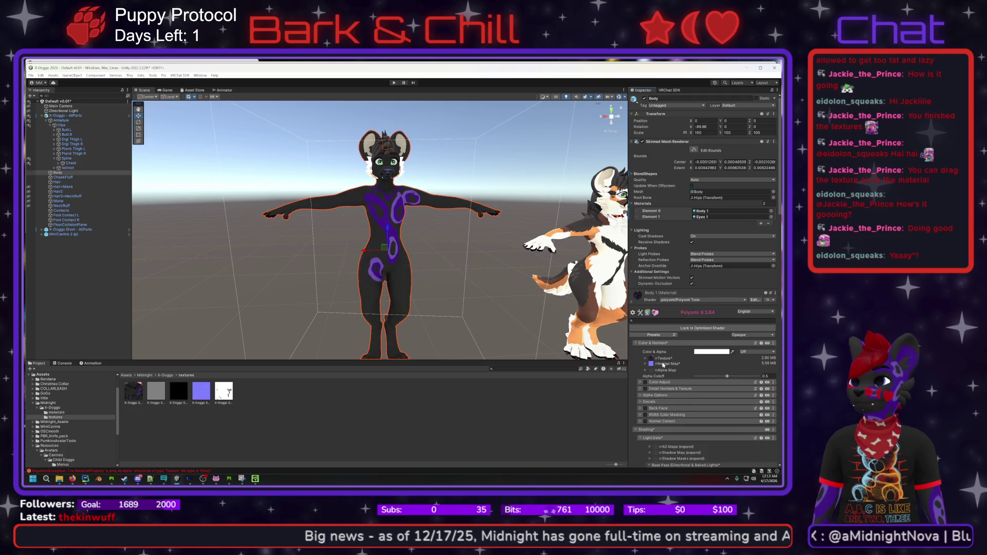
{"action": "scroll", "coordinate": [637, 386], "scroll_direction": "down", "scroll_amount": 10}
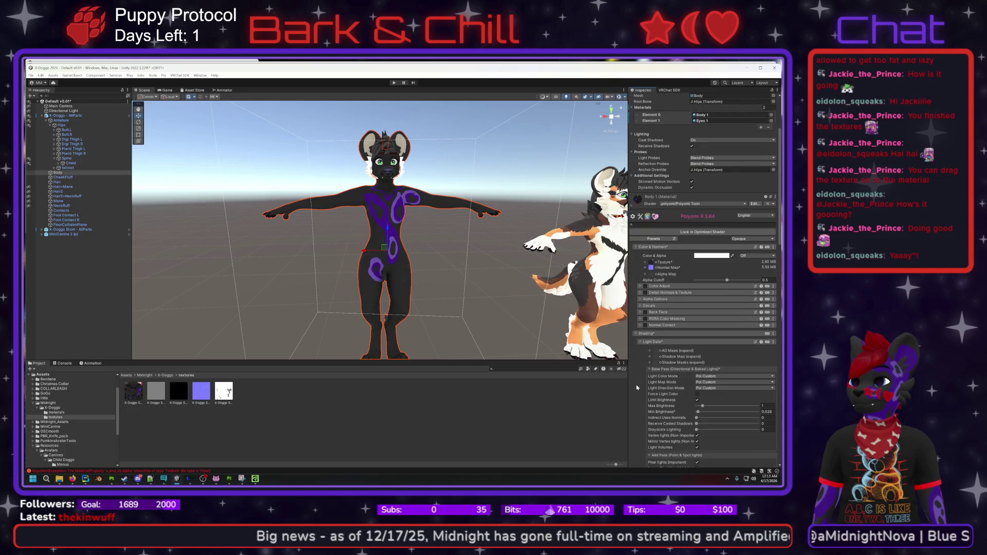
{"action": "scroll", "coordinate": [638, 389], "scroll_direction": "down", "scroll_amount": 8}
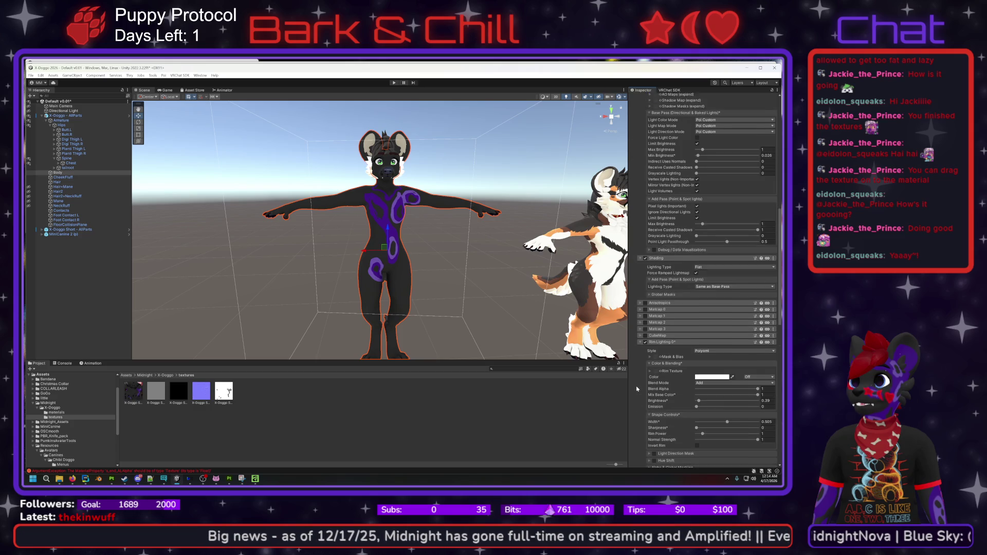
{"action": "scroll", "coordinate": [636, 389], "scroll_direction": "down", "scroll_amount": 8}
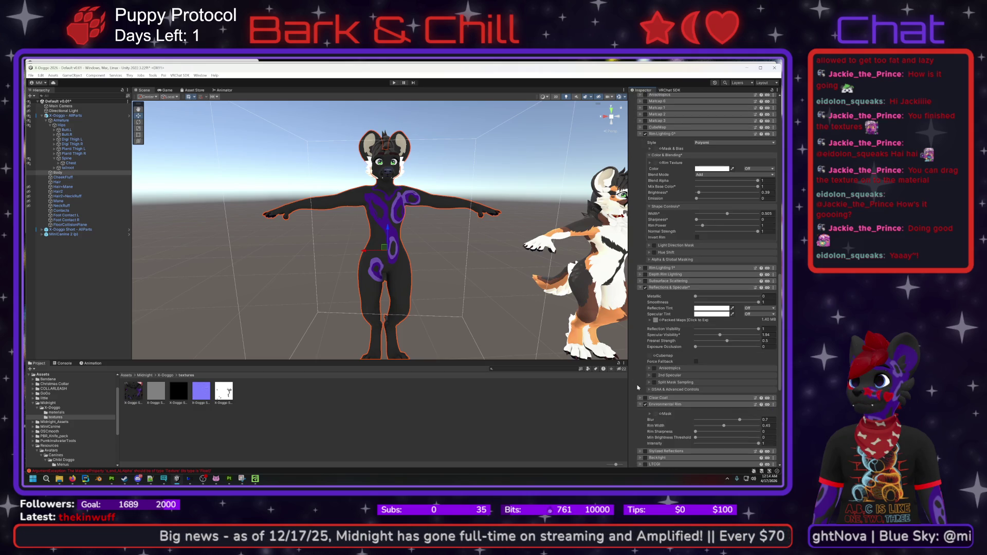
{"action": "scroll", "coordinate": [636, 390], "scroll_direction": "down", "scroll_amount": 5}
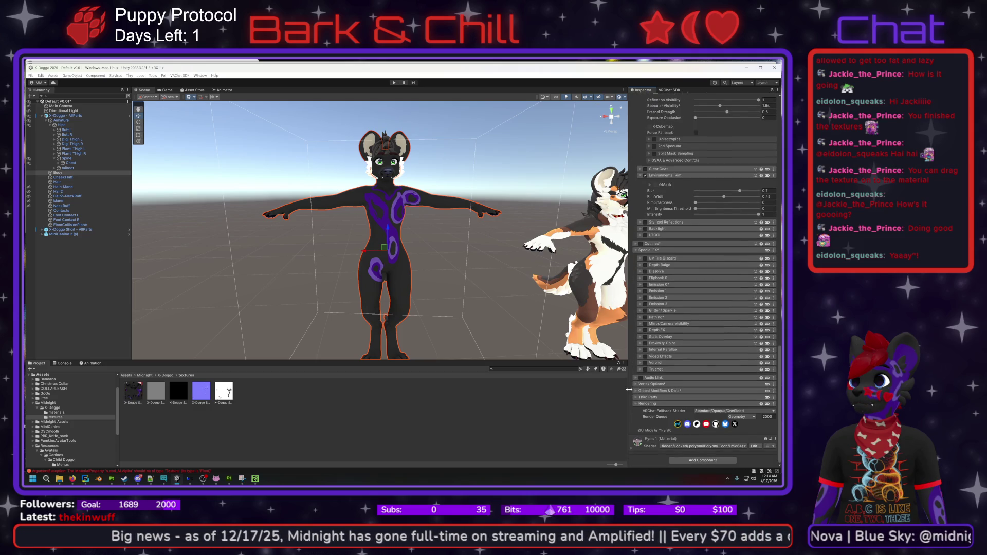
{"action": "scroll", "coordinate": [629, 389], "scroll_direction": "up", "scroll_amount": 13}
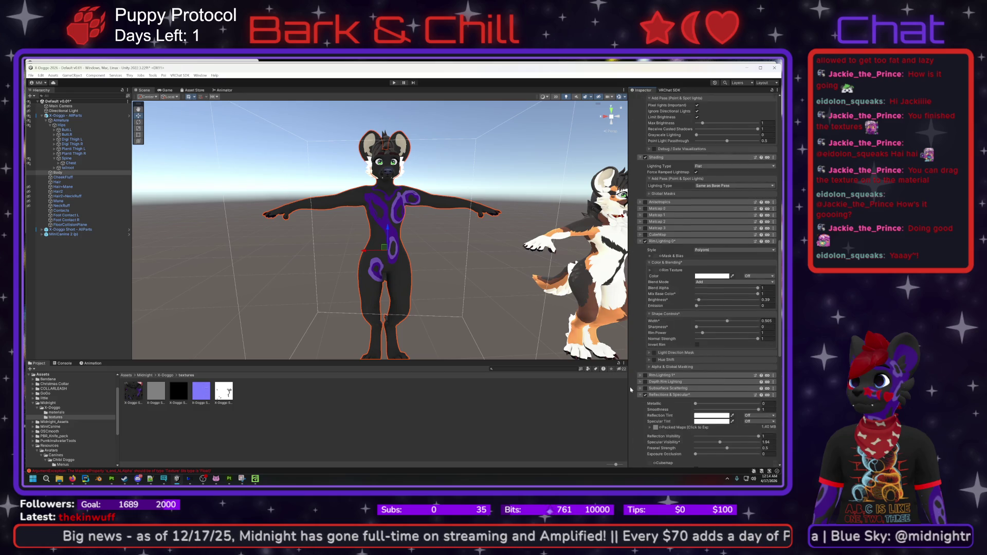
{"action": "scroll", "coordinate": [630, 389], "scroll_direction": "up", "scroll_amount": 6}
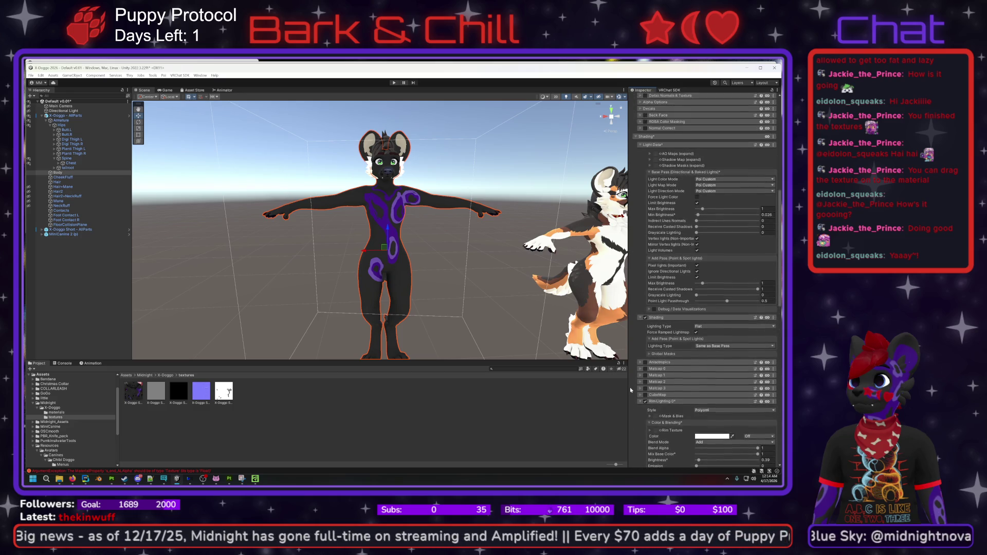
{"action": "scroll", "coordinate": [630, 387], "scroll_direction": "up", "scroll_amount": 5}
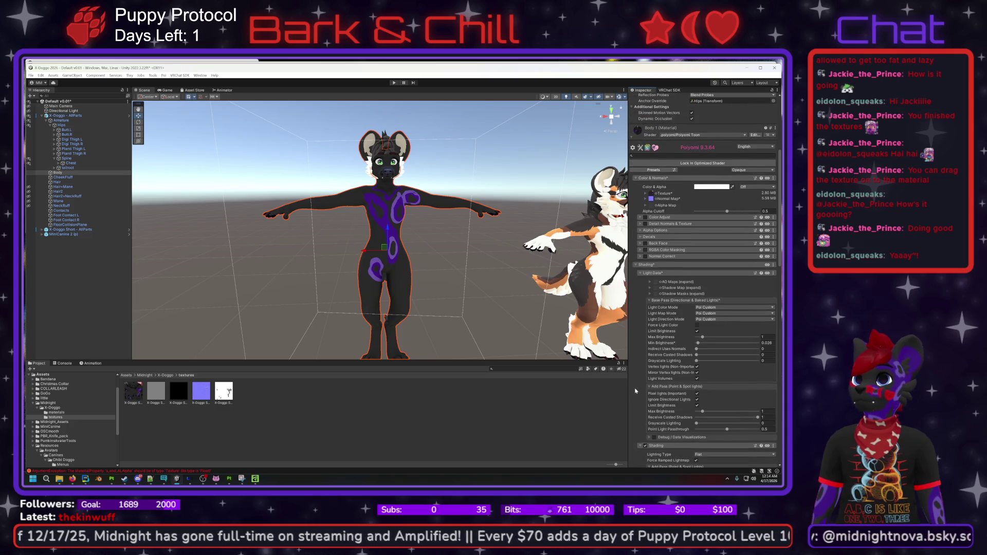
{"action": "scroll", "coordinate": [638, 360], "scroll_direction": "up", "scroll_amount": 3}
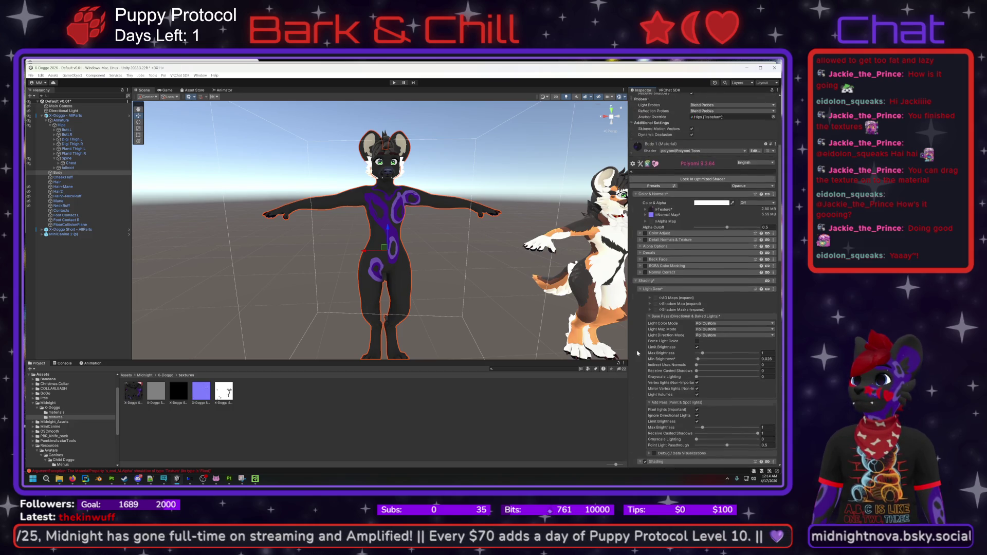
{"action": "scroll", "coordinate": [638, 353], "scroll_direction": "up", "scroll_amount": 1}
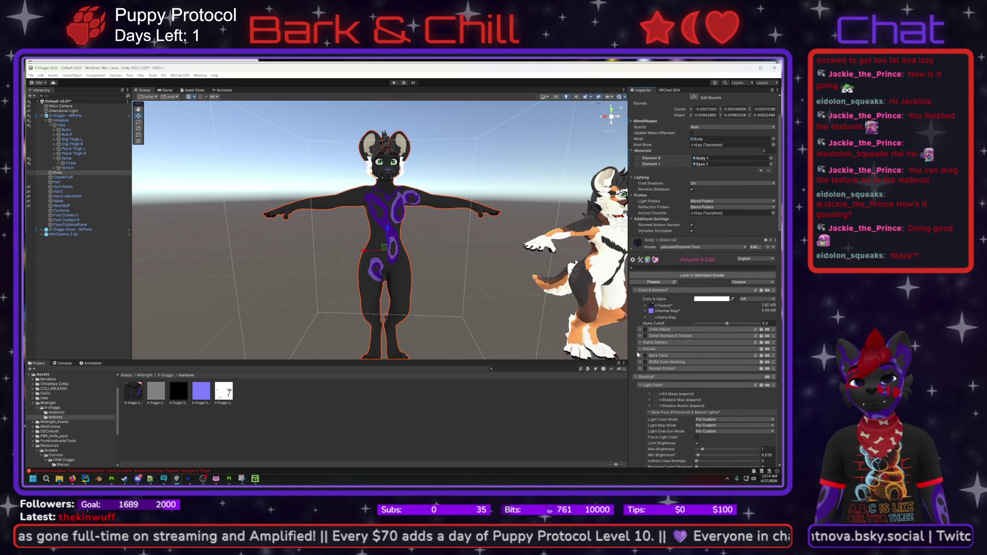
{"action": "left_click", "coordinate": [223, 395]}
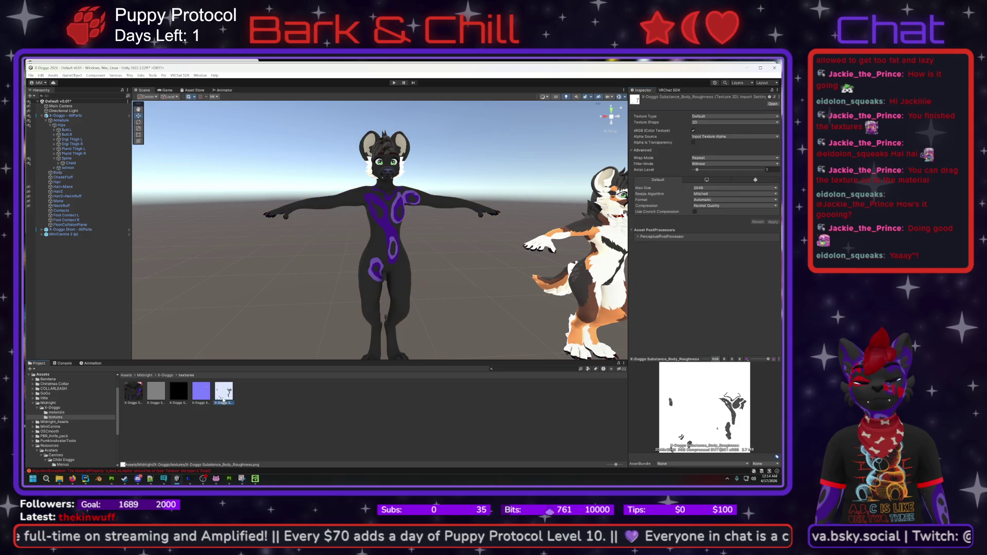
- Preview the Body_Metallic and Body_Height textures, then reselect the Body mesh
{"action": "left_click", "coordinate": [178, 396]}
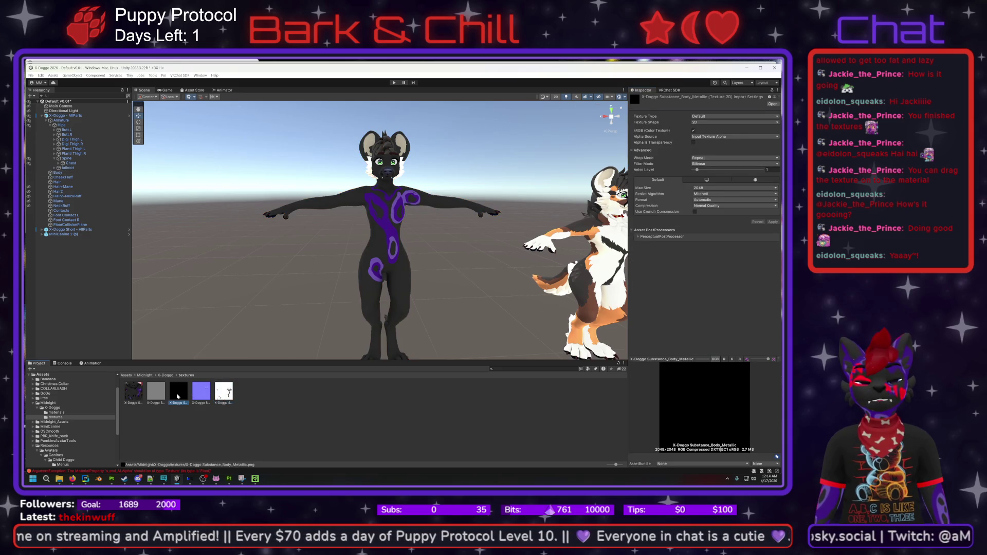
{"action": "left_click", "coordinate": [157, 394]}
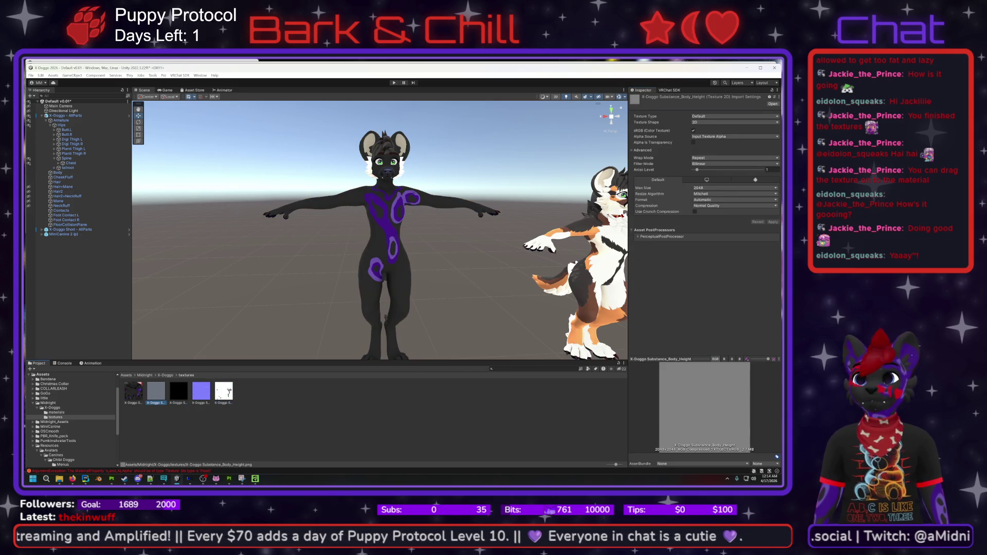
{"action": "left_click", "coordinate": [350, 204]}
{"action": "left_click", "coordinate": [350, 204]}
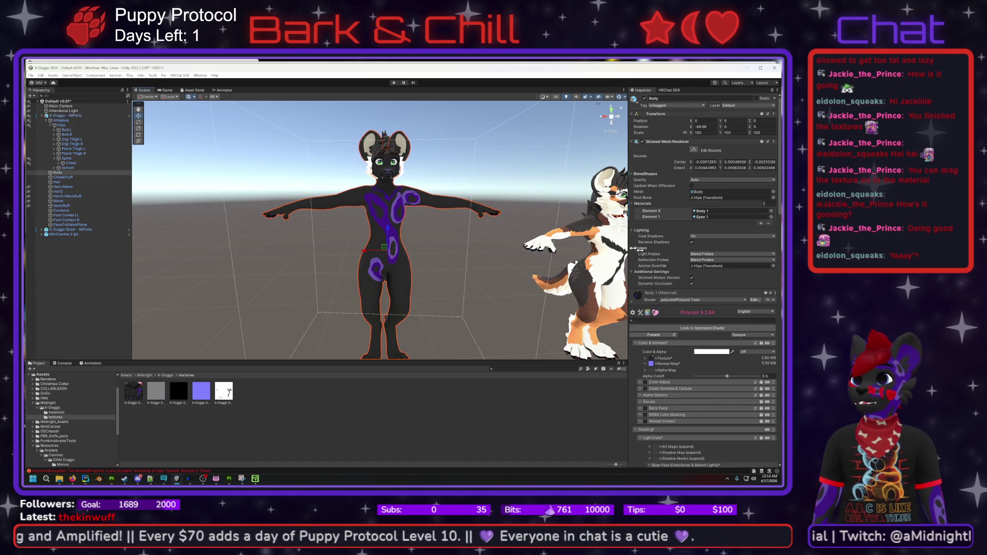
{"action": "scroll", "coordinate": [695, 364], "scroll_direction": "down", "scroll_amount": 1}
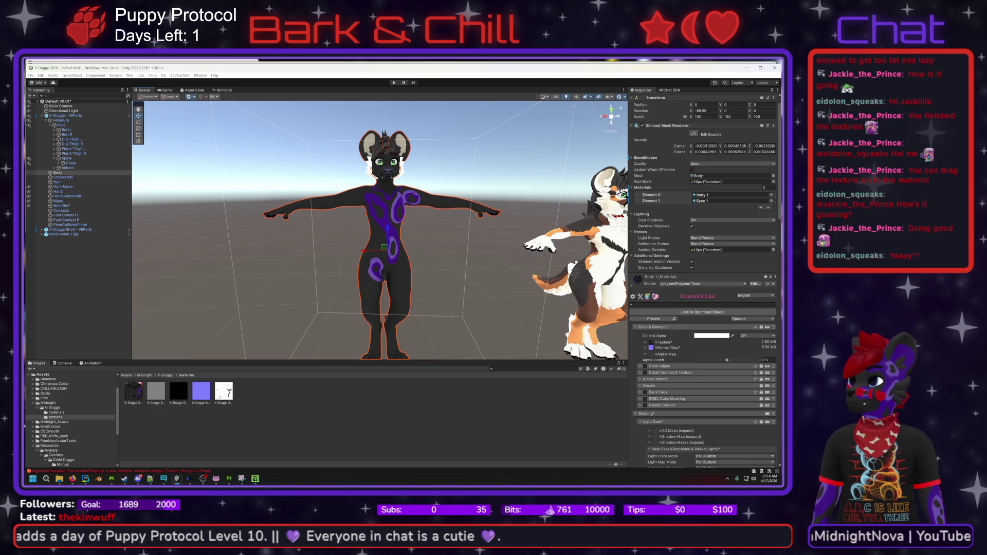
- Select X-Doggo - AllParts, read the _AL_Alpha errors in the Console and clear them
{"action": "left_click", "coordinate": [344, 197]}
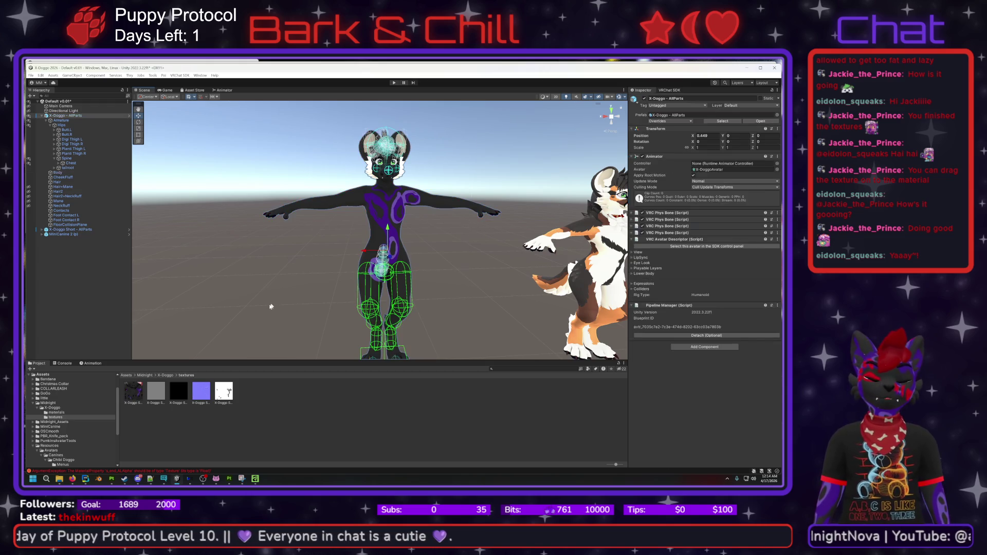
{"action": "left_click", "coordinate": [143, 472]}
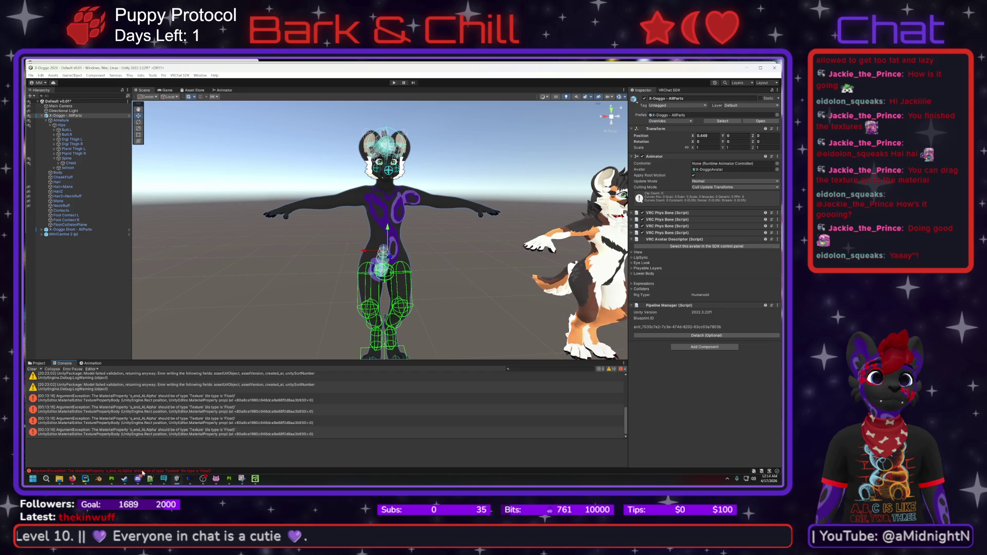
{"action": "left_click", "coordinate": [197, 435]}
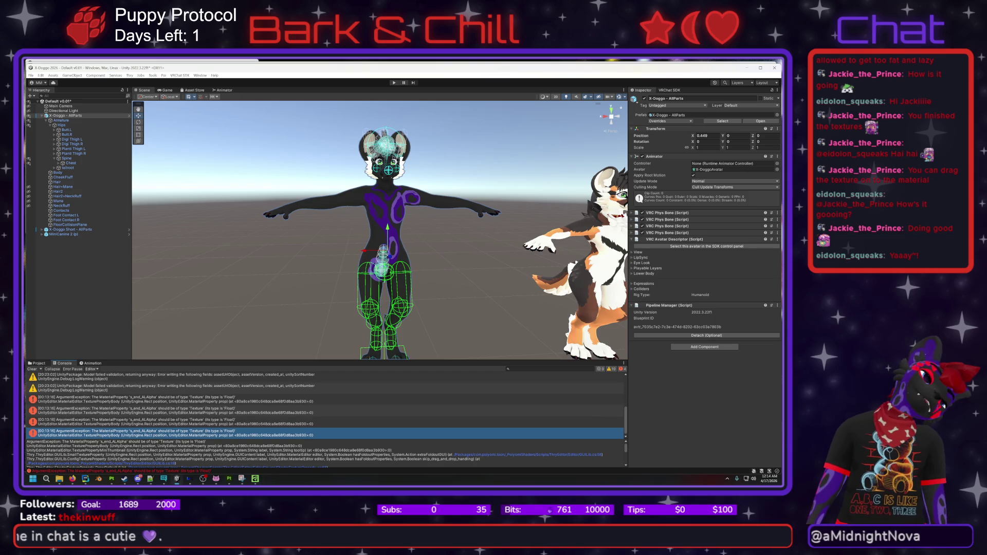
{"action": "scroll", "coordinate": [58, 377], "scroll_direction": "down", "scroll_amount": 1}
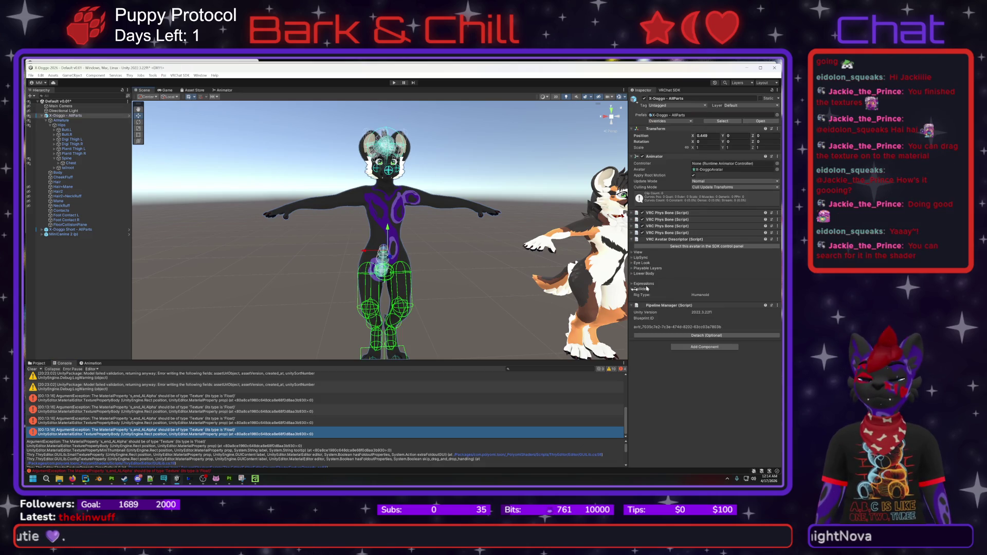
{"action": "left_click", "coordinate": [33, 369]}
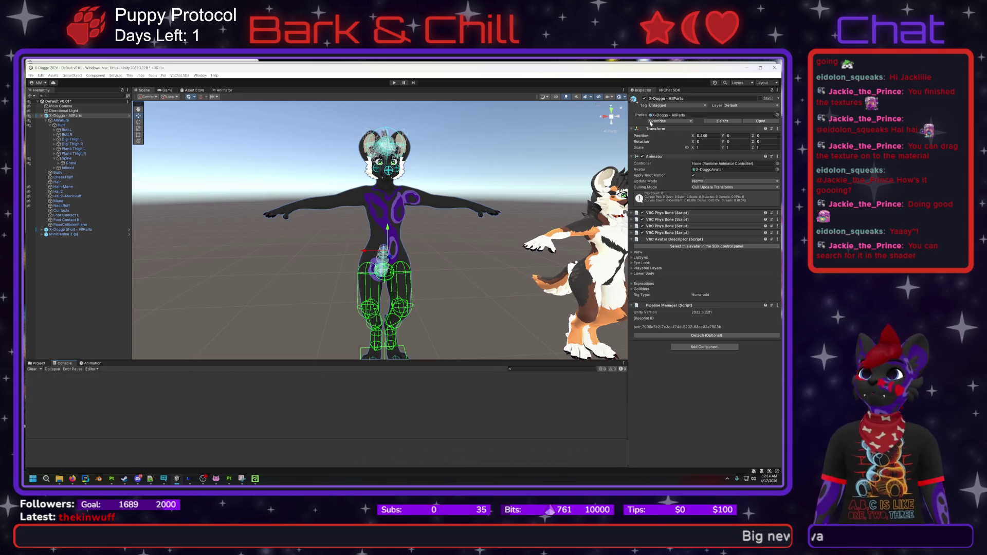
- Open the VRChat SDK control panel on its Builder tab for X-Doggo - AllParts
{"action": "left_click", "coordinate": [668, 90]}
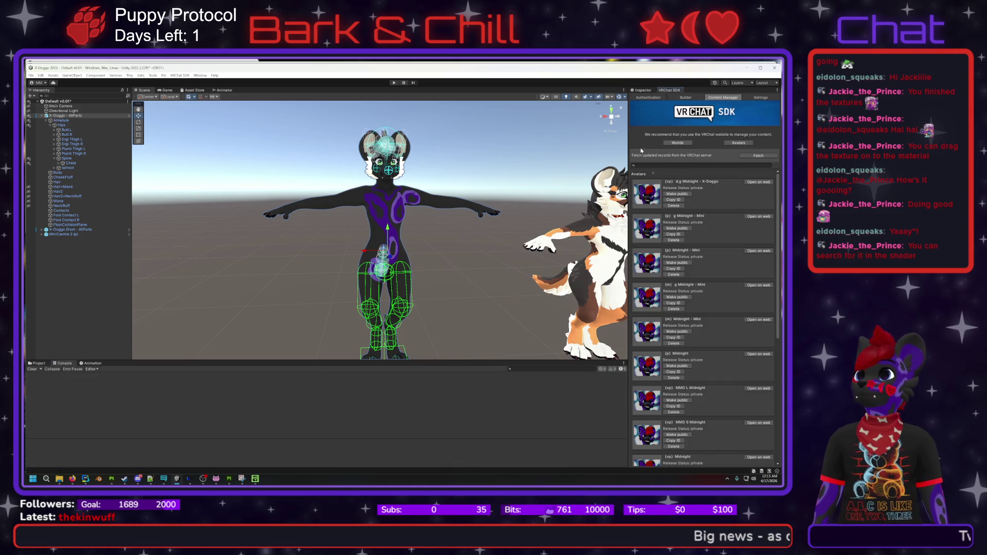
{"action": "left_click", "coordinate": [642, 91]}
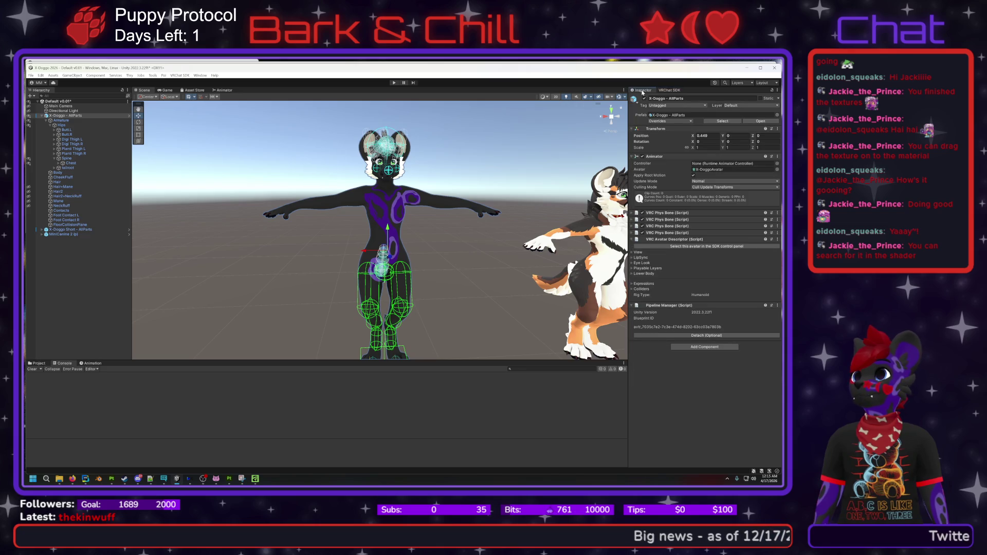
{"action": "left_click", "coordinate": [669, 91]}
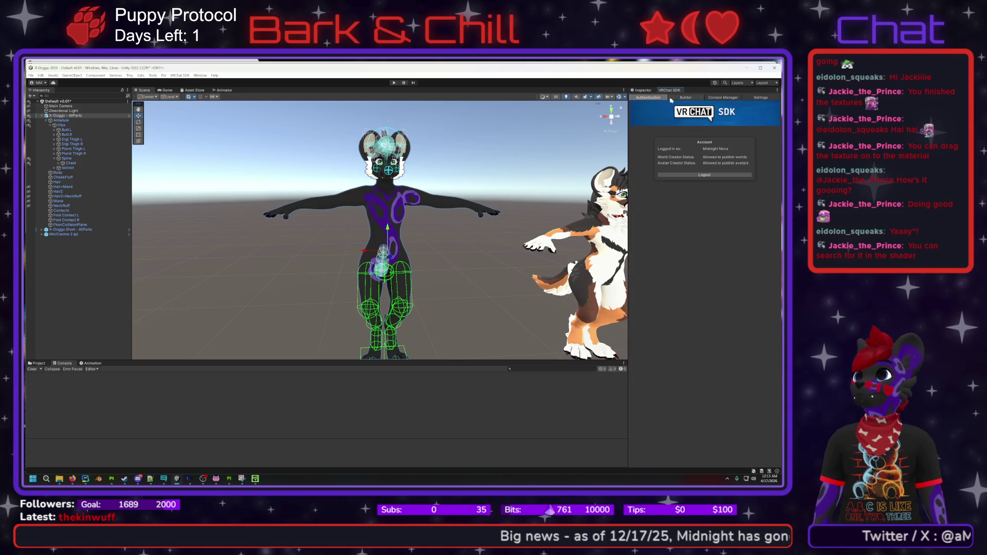
{"action": "left_click", "coordinate": [685, 97]}
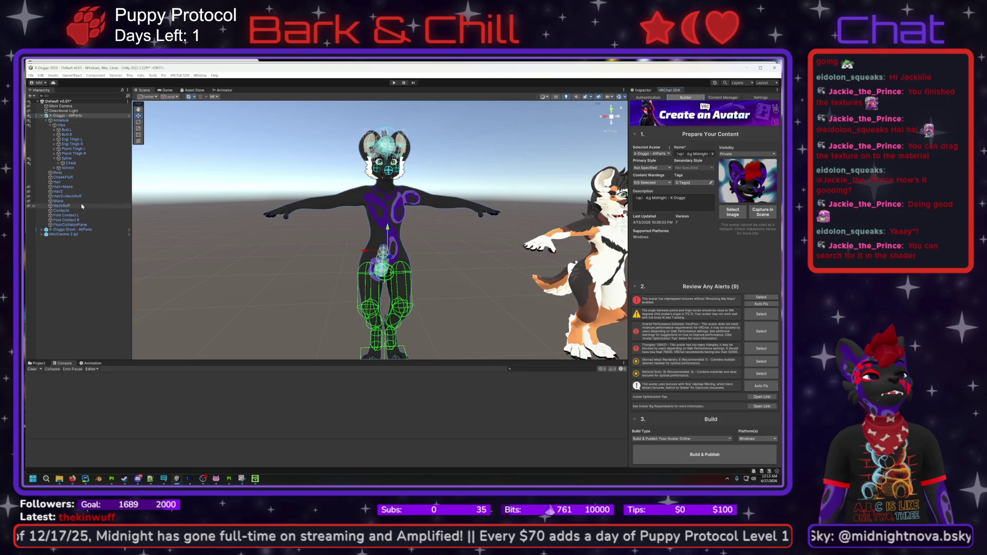
- Make NeckRuff visible in the Hierarchy and orbit around the avatar
{"action": "left_click", "coordinate": [29, 205]}
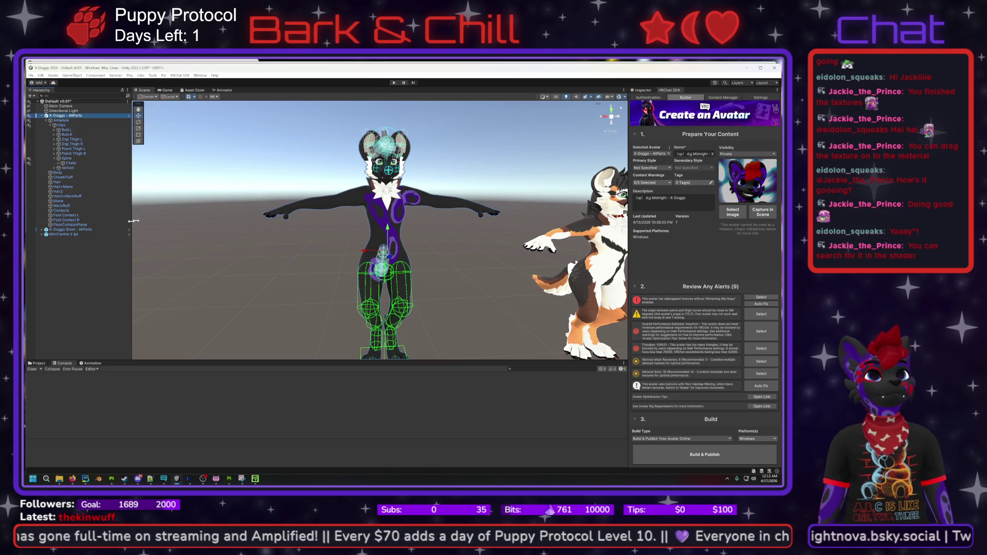
{"action": "left_click", "coordinate": [468, 235]}
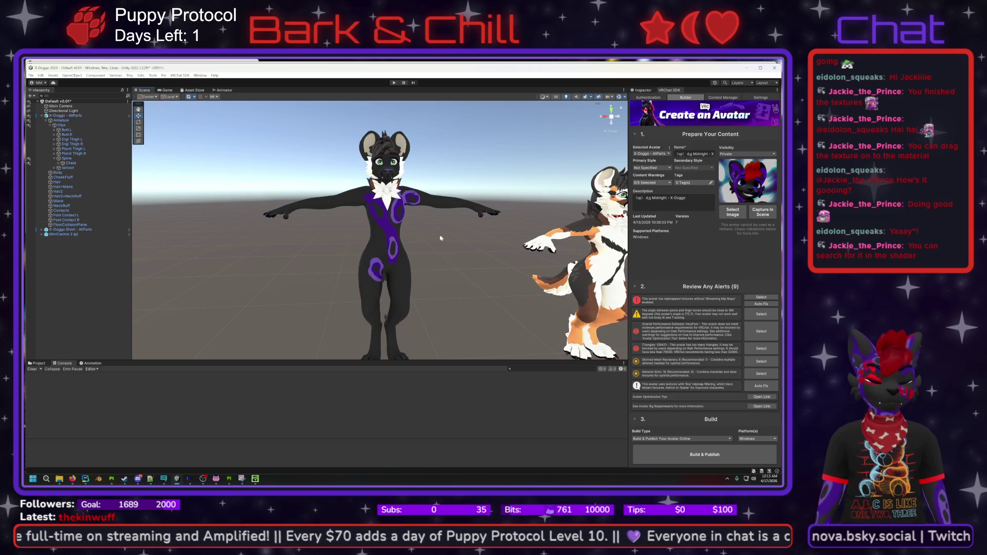
{"action": "left_click_drag", "start_coordinate": [435, 235], "coordinate": [393, 230]}
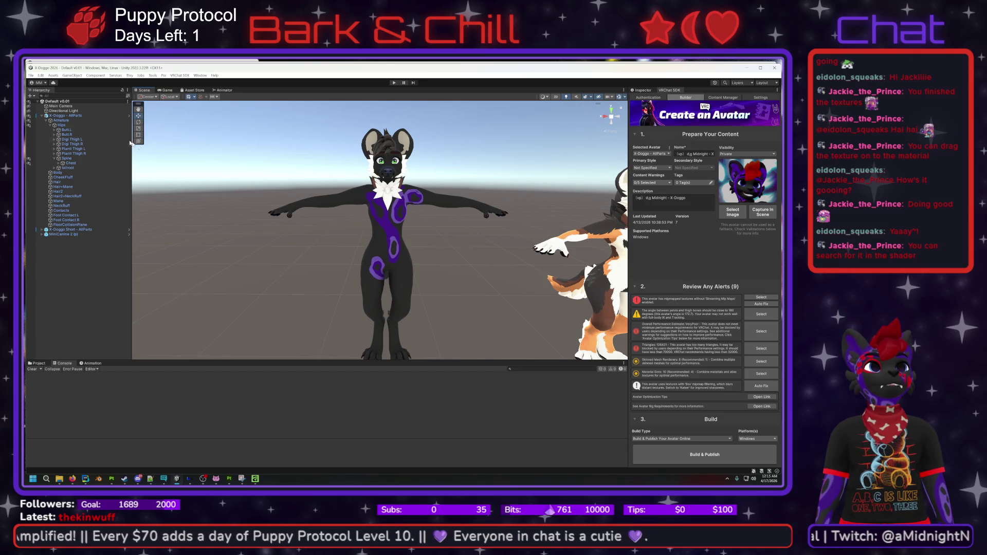
{"action": "left_click", "coordinate": [30, 75]}
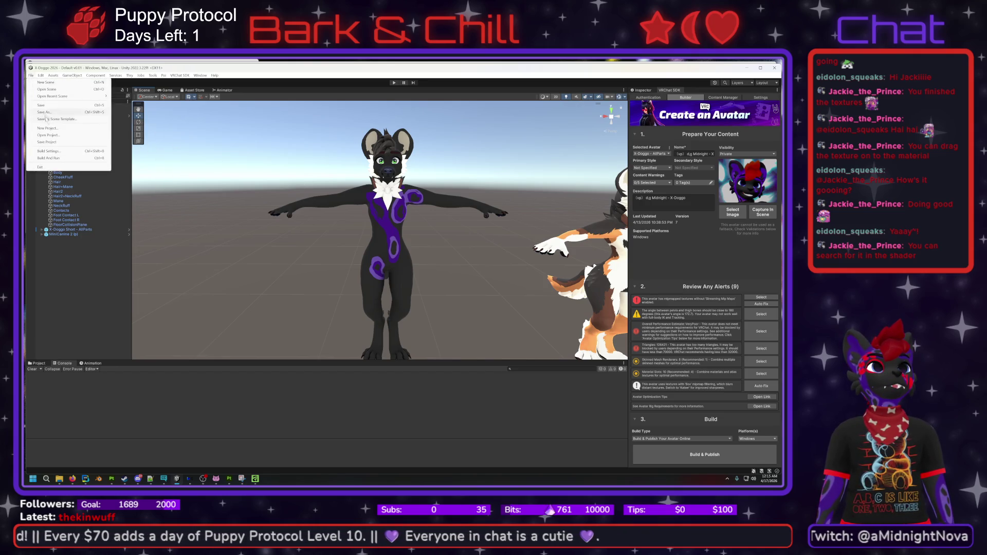
- Save the scene as Default v0.02 in Assets/Midnight/X-Doggo, then hide the neck ruff
{"action": "left_click", "coordinate": [45, 112]}
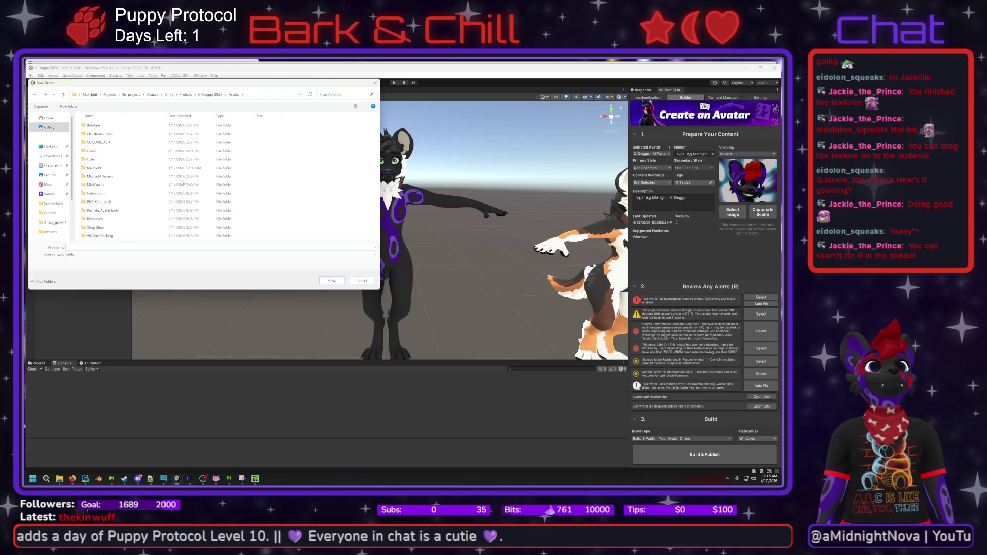
{"action": "double_click", "coordinate": [150, 167]}
{"action": "double_click", "coordinate": [118, 126]}
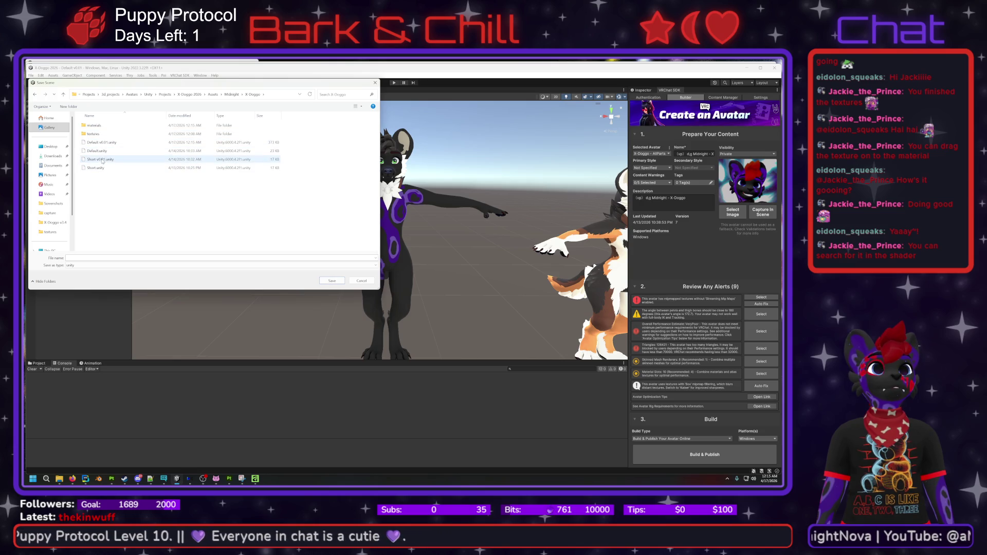
{"action": "mouse_move", "coordinate": [123, 83]}
{"action": "left_mouse_down"}
{"action": "mouse_move", "coordinate": [138, 170]}
{"action": "mouse_move", "coordinate": [149, 117]}
{"action": "left_mouse_up"}
{"action": "left_click", "coordinate": [134, 176]}
{"action": "left_click", "coordinate": [116, 291]}
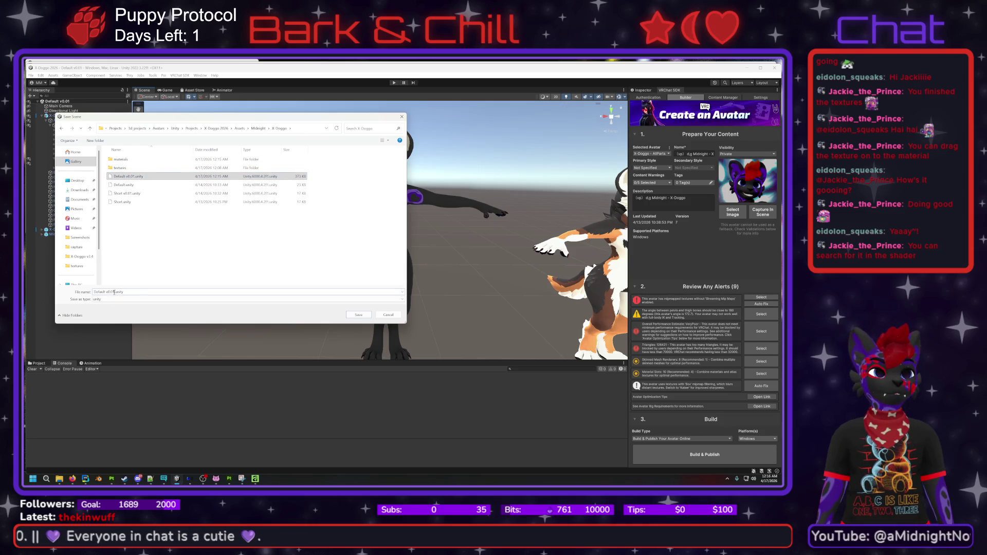
{"action": "key", "text": "BackSpace"}
{"action": "type", "text": "2"}
{"action": "key", "text": "Return"}
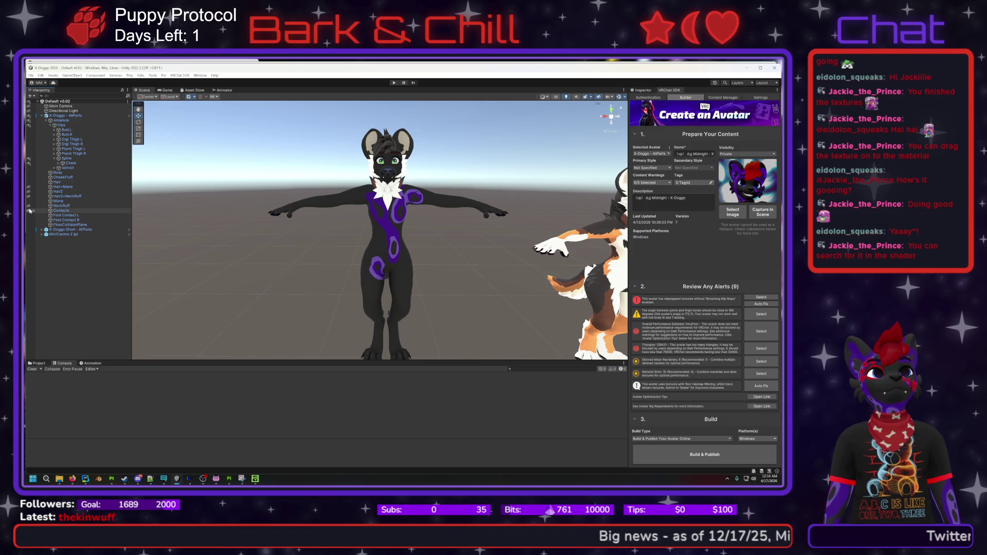
{"action": "left_click", "coordinate": [29, 206]}
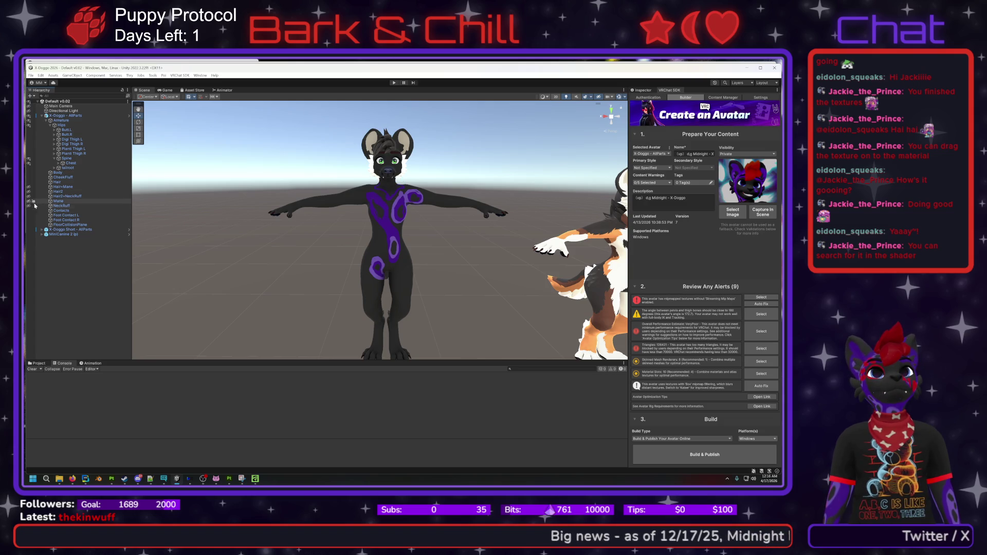
- Delete the Hair and Hair+Mane objects from the avatar hierarchy
{"action": "mouse_move", "coordinate": [399, 236]}
{"action": "left_mouse_down"}
{"action": "mouse_move", "coordinate": [528, 152]}
{"action": "mouse_move", "coordinate": [135, 264]}
{"action": "mouse_move", "coordinate": [155, 252]}
{"action": "left_mouse_up"}
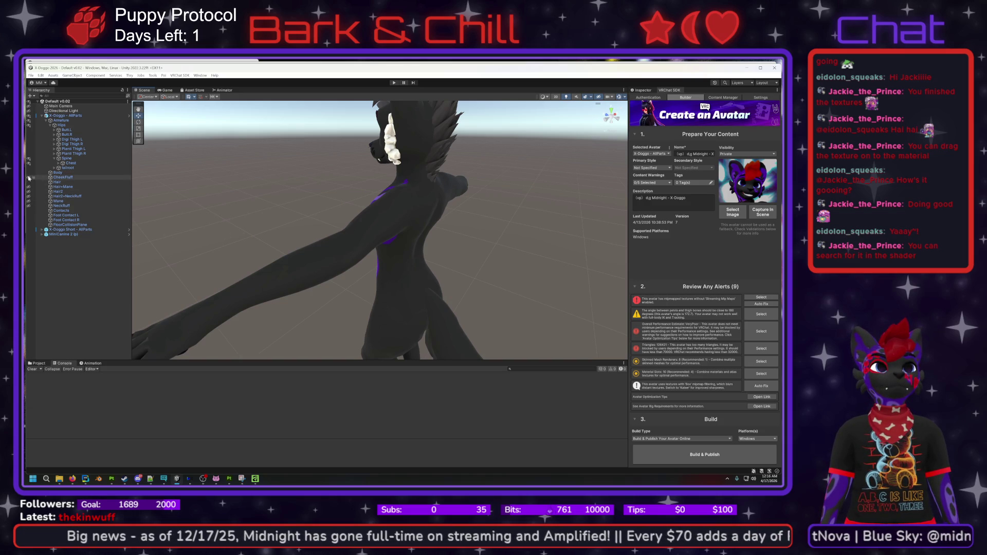
{"action": "left_click", "coordinate": [29, 182]}
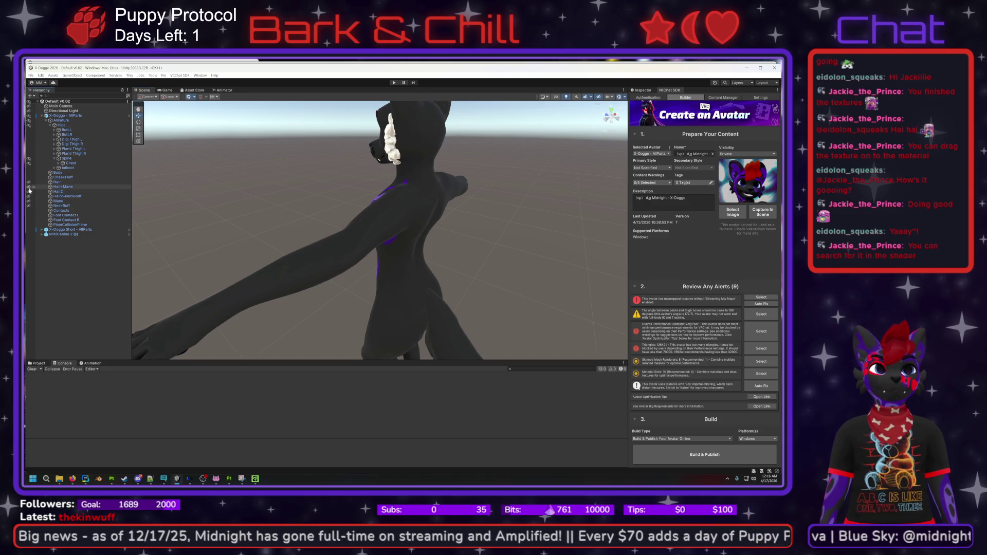
{"action": "left_click", "coordinate": [29, 191]}
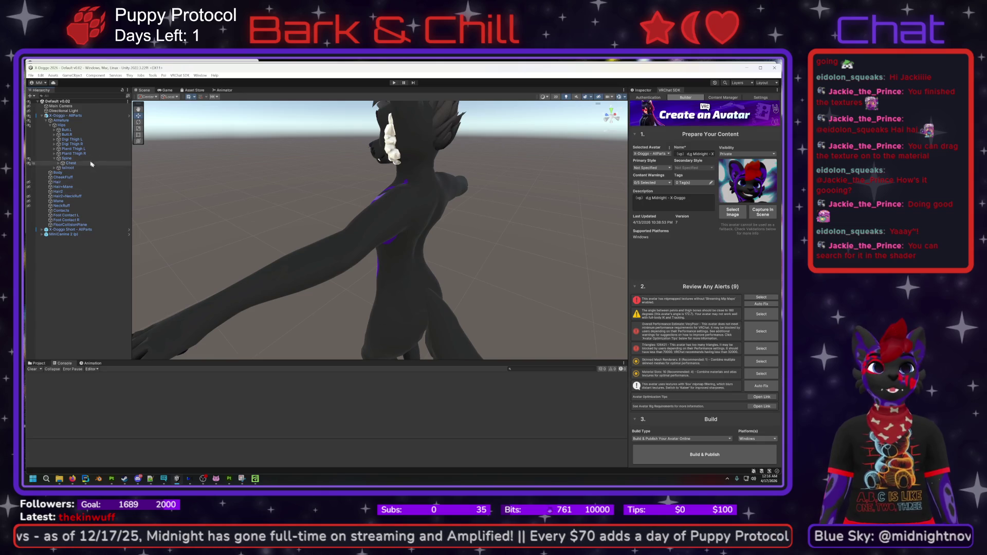
{"action": "left_click", "coordinate": [58, 182]}
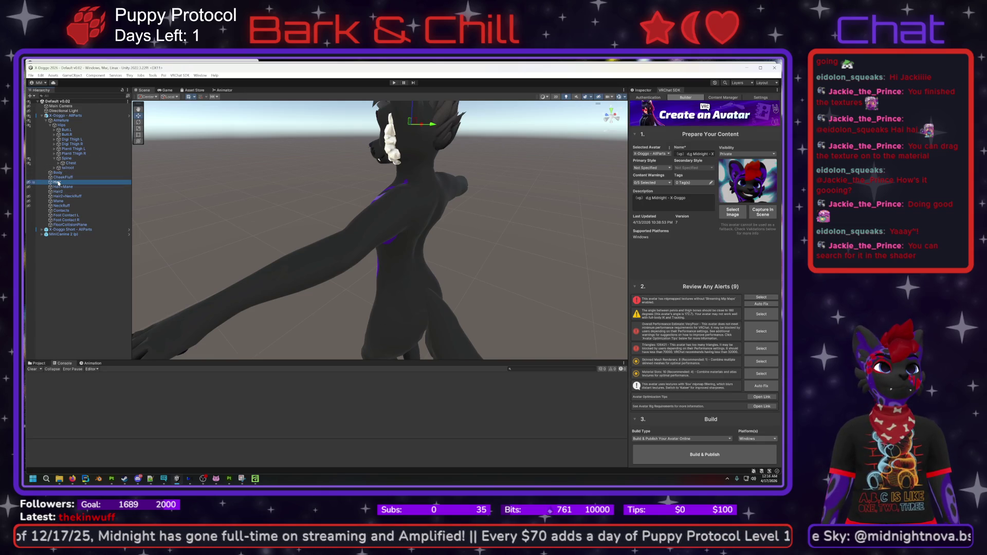
{"action": "right_click", "coordinate": [57, 184]}
{"action": "left_click", "coordinate": [83, 230]}
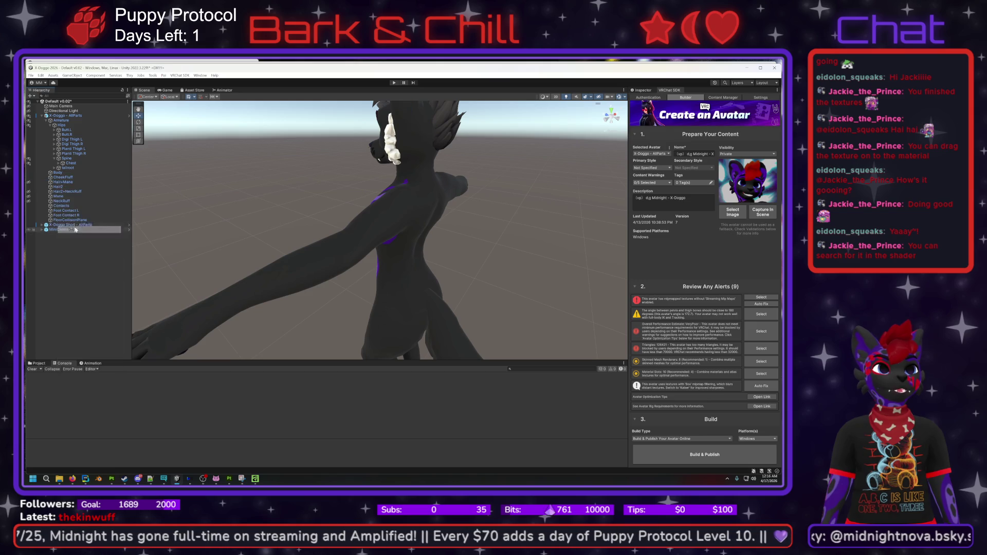
{"action": "left_click", "coordinate": [62, 183]}
{"action": "right_click", "coordinate": [64, 182]}
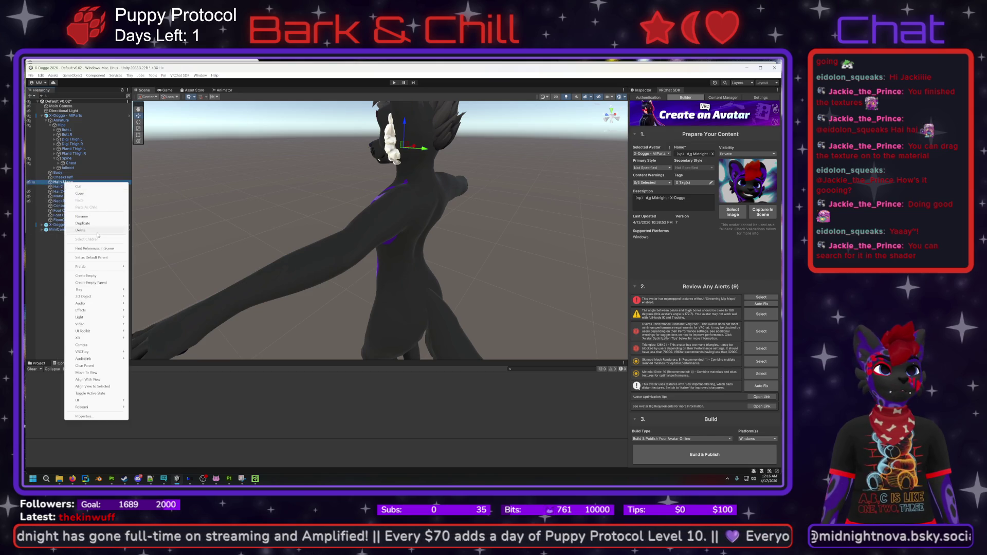
{"action": "left_click", "coordinate": [81, 230]}
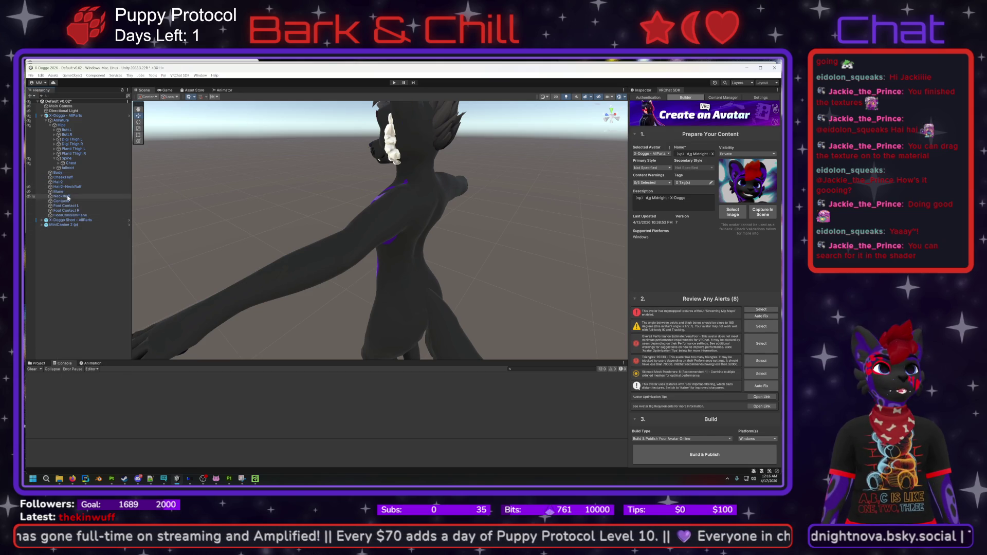
- Toggle the white neck ruff on and off repeatedly to compare the avatar's look
{"action": "left_click", "coordinate": [30, 188]}
{"action": "left_click", "coordinate": [29, 188]}
{"action": "left_click", "coordinate": [29, 188]}
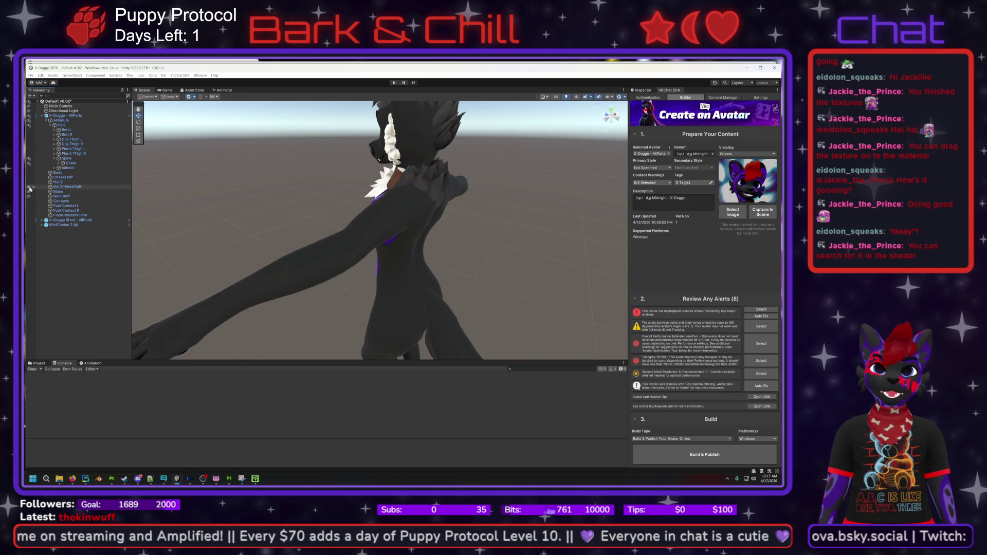
{"action": "left_click", "coordinate": [28, 193]}
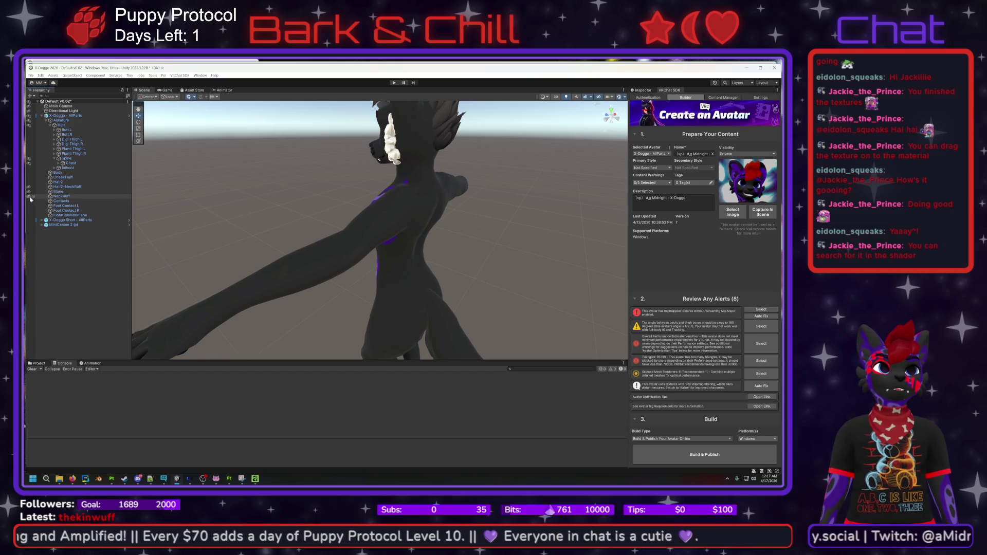
{"action": "left_click", "coordinate": [28, 196]}
{"action": "left_click", "coordinate": [29, 196]}
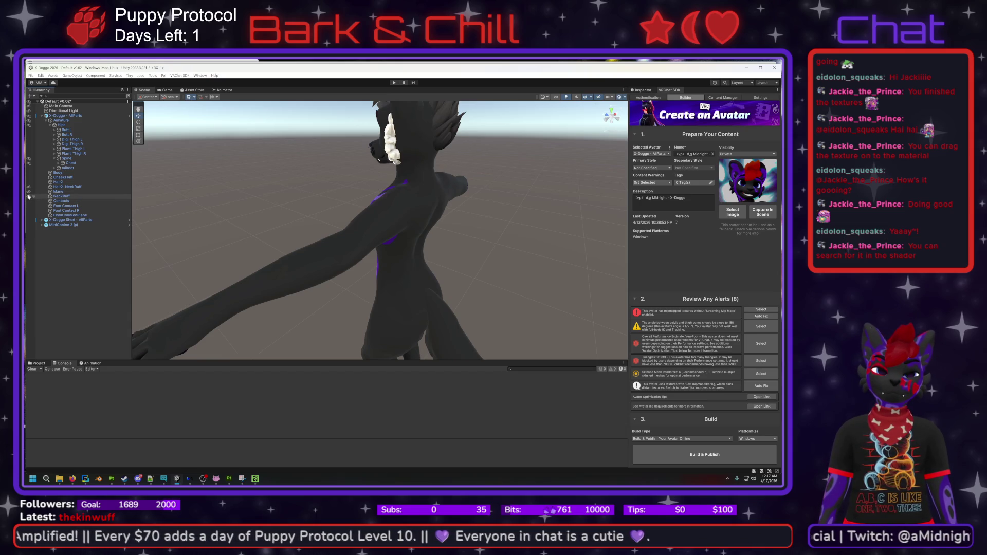
{"action": "left_click", "coordinate": [28, 197]}
{"action": "left_click", "coordinate": [29, 196]}
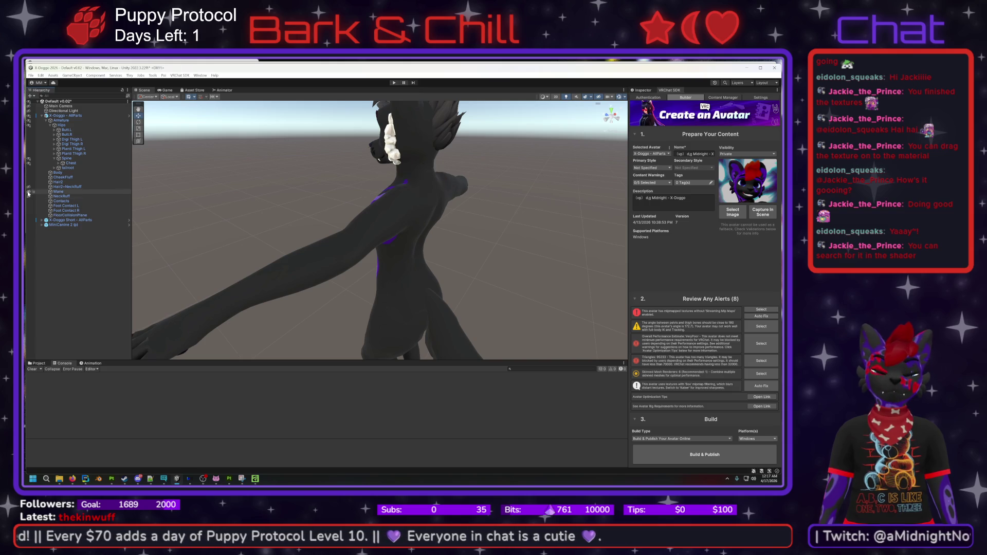
{"action": "left_click", "coordinate": [29, 197]}
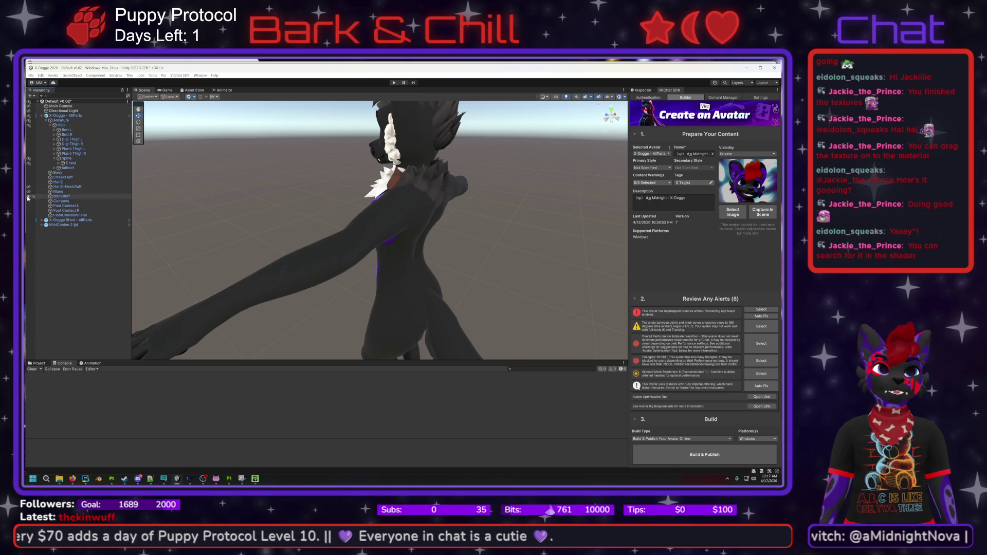
{"action": "left_click_drag", "start_coordinate": [341, 214], "coordinate": [450, 222]}
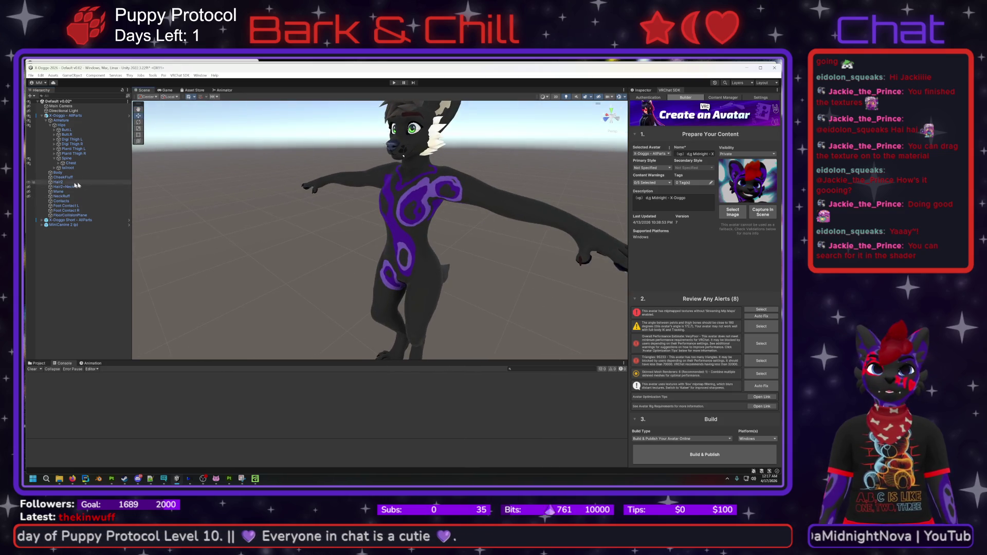
{"action": "left_click", "coordinate": [29, 197]}
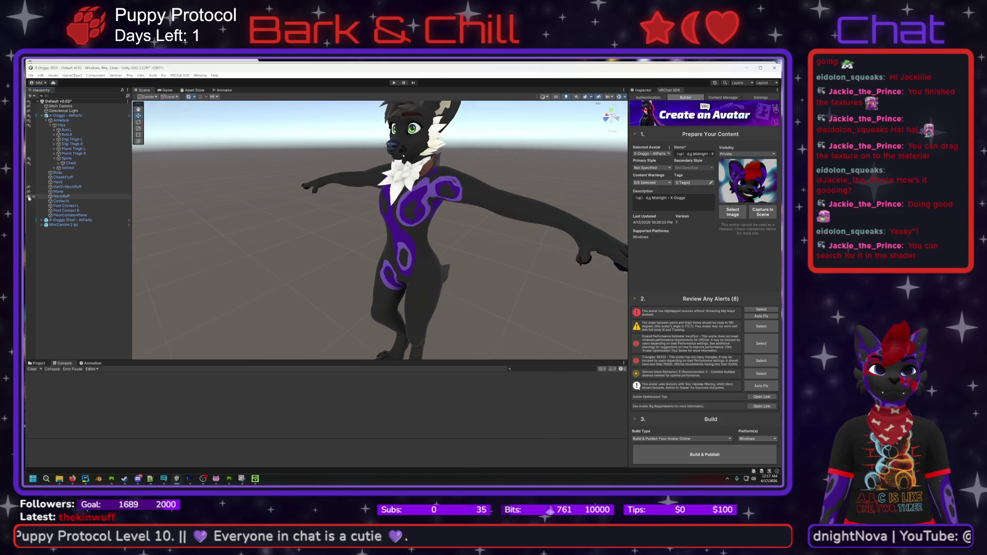
{"action": "left_click", "coordinate": [29, 197]}
{"action": "left_click", "coordinate": [30, 196]}
{"action": "left_click", "coordinate": [29, 196]}
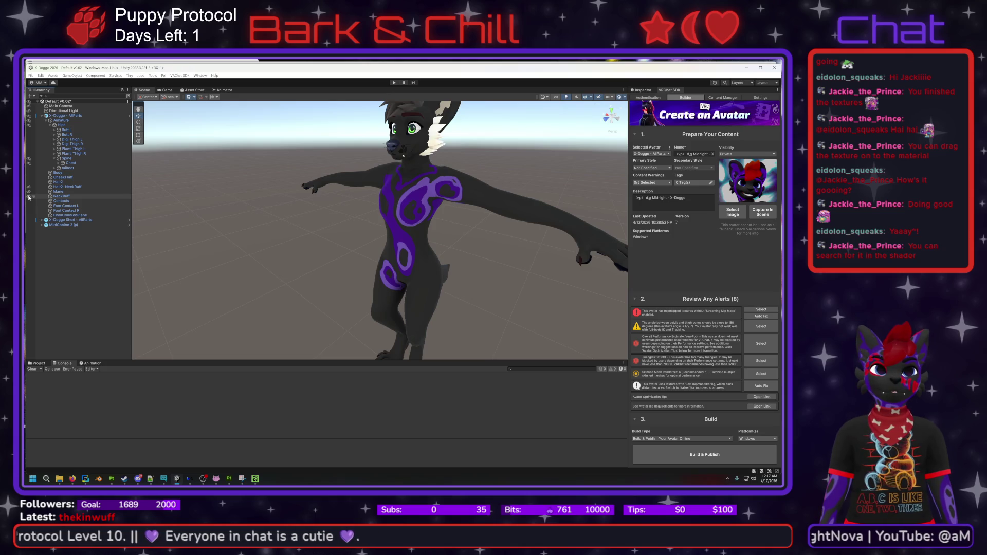
{"action": "left_click", "coordinate": [29, 196]}
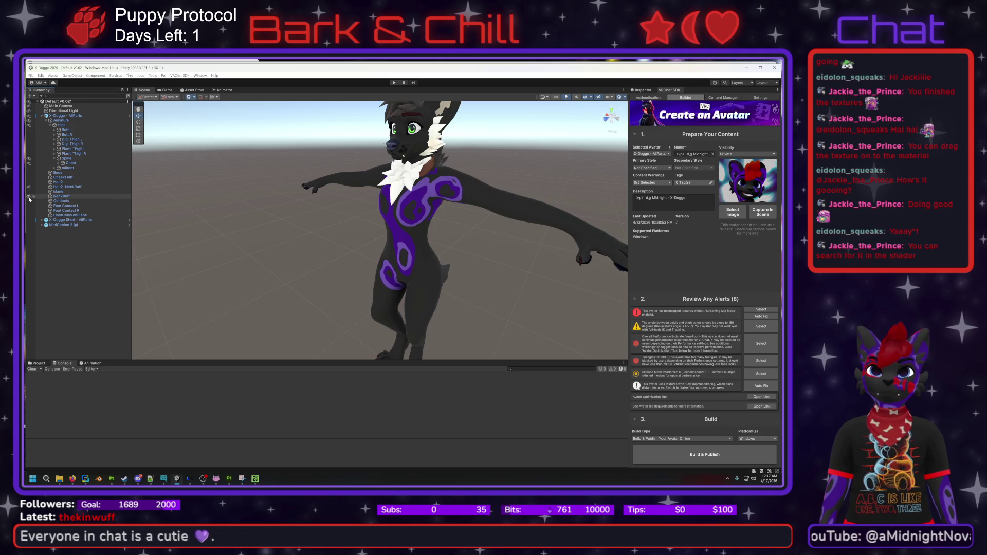
{"action": "mouse_move", "coordinate": [247, 201]}
{"action": "left_mouse_down"}
{"action": "mouse_move", "coordinate": [242, 172]}
{"action": "mouse_move", "coordinate": [230, 202]}
{"action": "mouse_move", "coordinate": [252, 202]}
{"action": "left_mouse_up"}
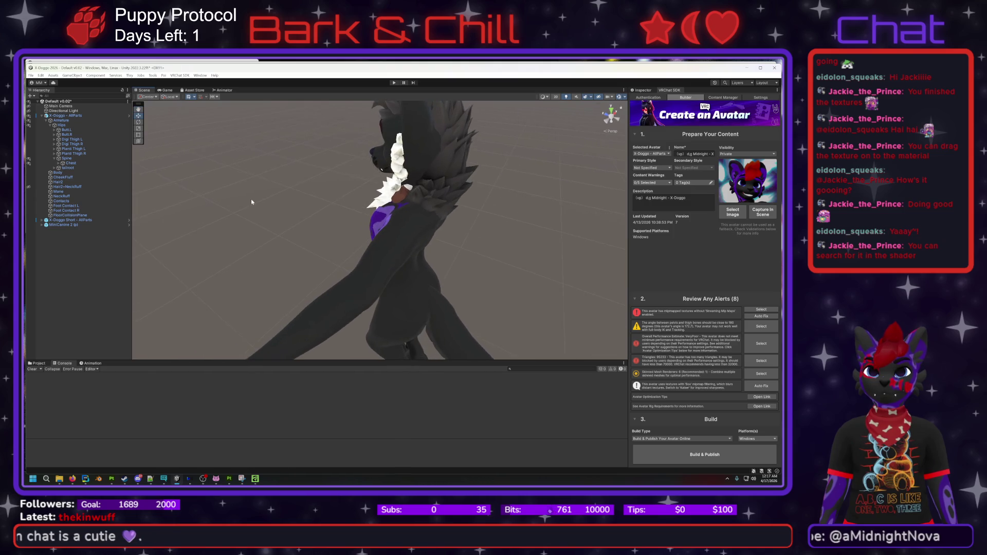
- Flick the grey mane spikes on and off to judge them from above
{"action": "left_click", "coordinate": [29, 193]}
{"action": "left_click", "coordinate": [29, 192]}
{"action": "left_click", "coordinate": [30, 193]}
{"action": "left_click", "coordinate": [29, 192]}
{"action": "left_click", "coordinate": [29, 193]}
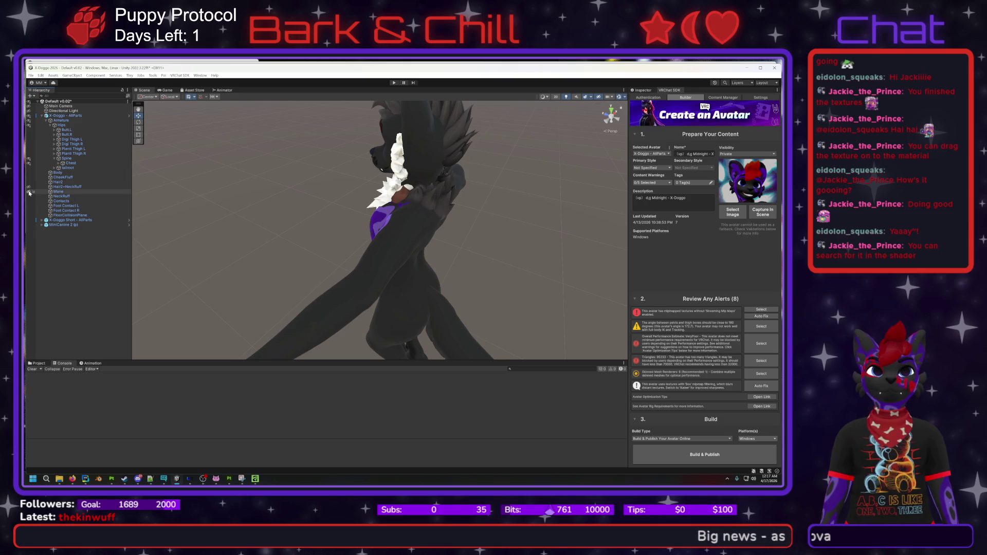
{"action": "left_click", "coordinate": [29, 193]}
{"action": "left_click", "coordinate": [30, 193]}
{"action": "left_click", "coordinate": [29, 192]}
{"action": "left_click", "coordinate": [29, 193]}
{"action": "left_click", "coordinate": [29, 193]}
{"action": "mouse_move", "coordinate": [329, 206]}
{"action": "left_mouse_down"}
{"action": "mouse_move", "coordinate": [378, 174]}
{"action": "mouse_move", "coordinate": [396, 226]}
{"action": "left_mouse_up"}
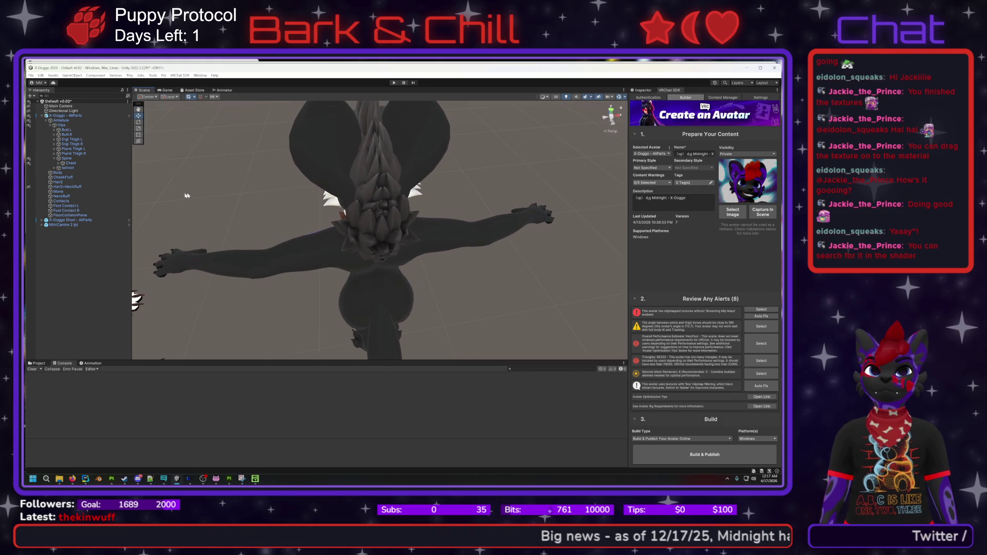
{"action": "left_click", "coordinate": [29, 193]}
- Delete the Mane and Hair2+NeckRuff objects from the hierarchy
{"action": "double_click", "coordinate": [58, 192]}
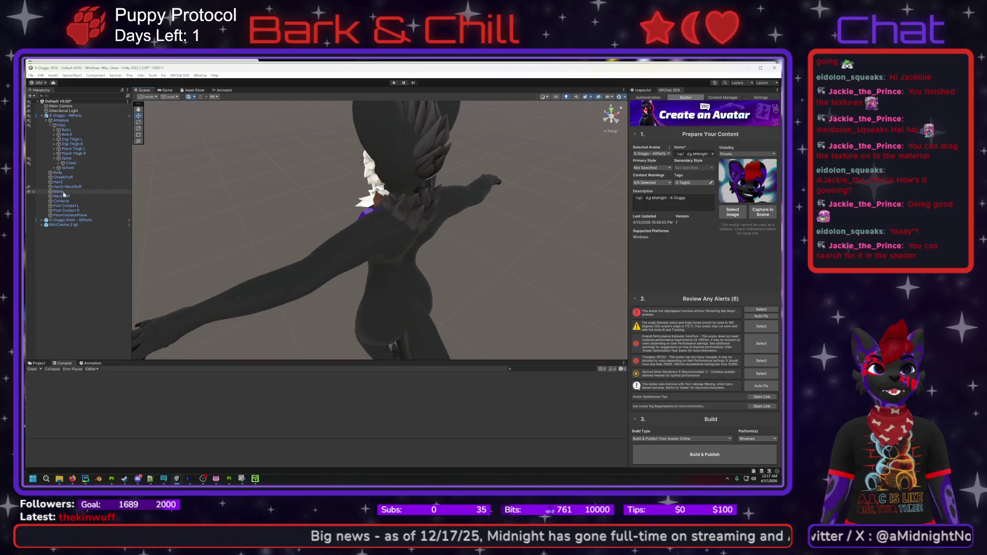
{"action": "right_click", "coordinate": [63, 192]}
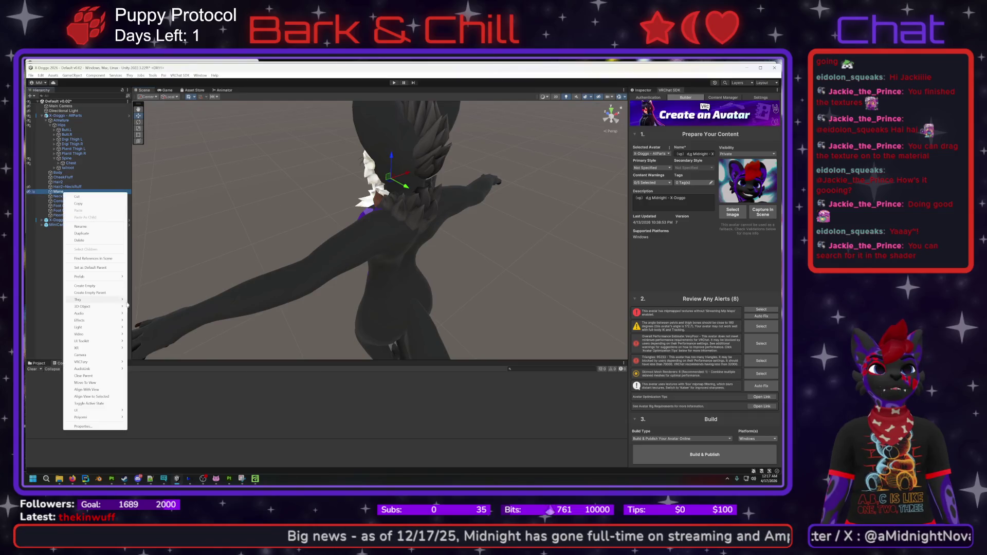
{"action": "left_click", "coordinate": [80, 240]}
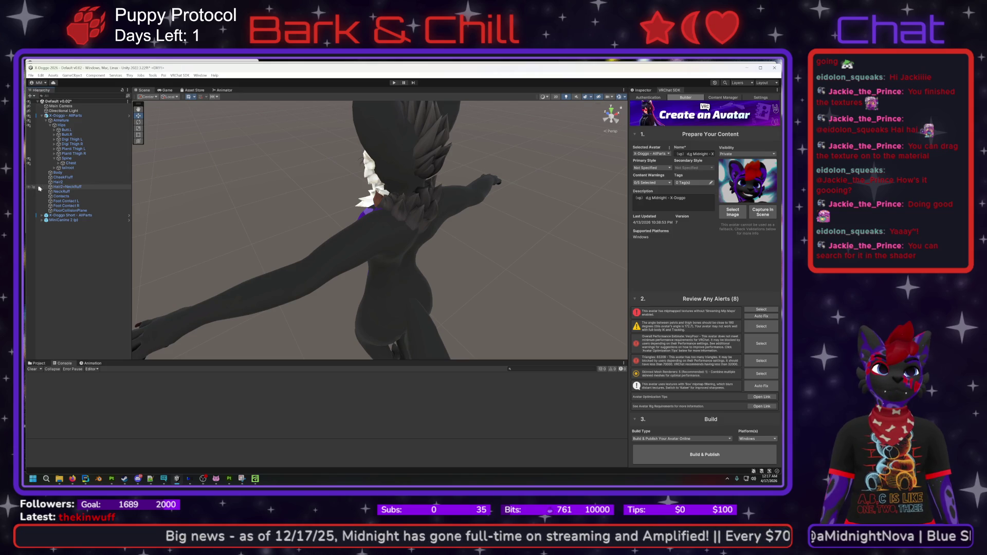
{"action": "left_click", "coordinate": [61, 187]}
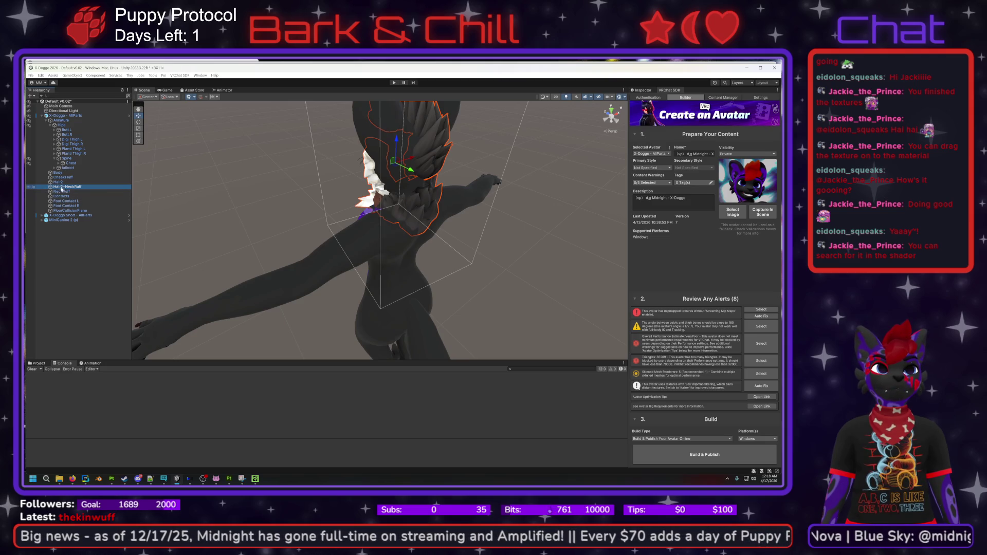
{"action": "right_click", "coordinate": [61, 187]}
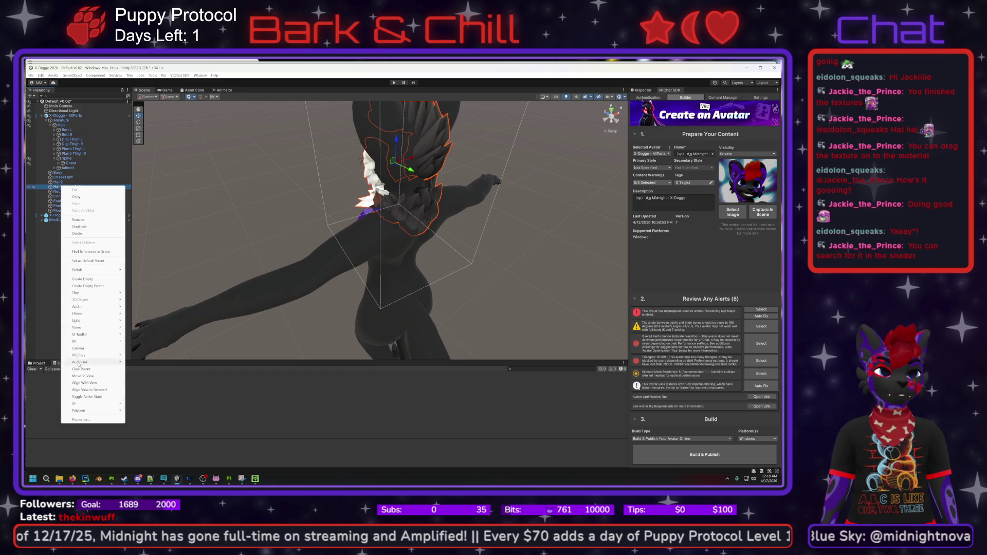
{"action": "left_click", "coordinate": [77, 233]}
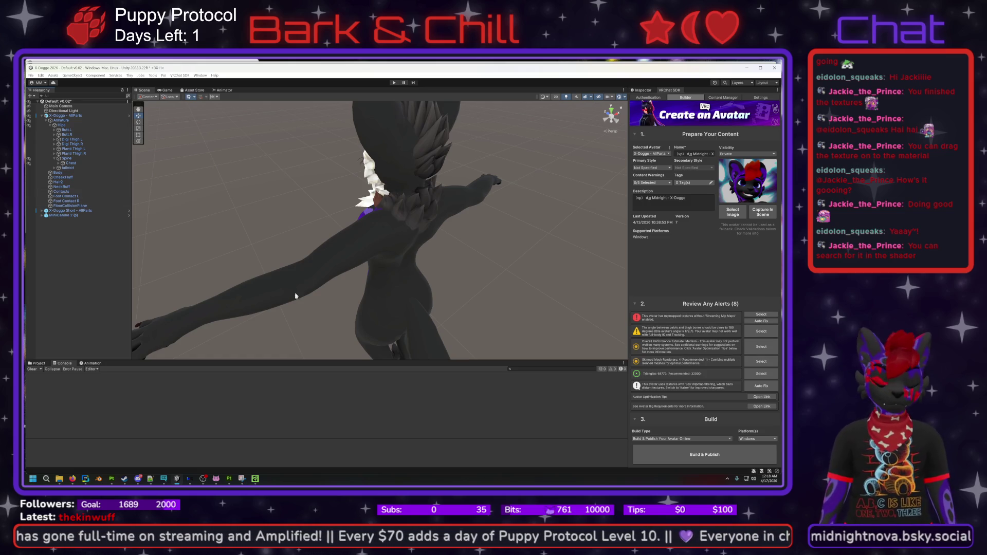
{"action": "mouse_move", "coordinate": [393, 246]}
{"action": "left_mouse_down"}
{"action": "mouse_move", "coordinate": [447, 177]}
{"action": "mouse_move", "coordinate": [463, 175]}
{"action": "mouse_move", "coordinate": [421, 186]}
{"action": "mouse_move", "coordinate": [370, 178]}
{"action": "mouse_move", "coordinate": [410, 163]}
{"action": "mouse_move", "coordinate": [402, 168]}
{"action": "left_mouse_up"}
- Zoom in on the dog avatar's front and bring up the Thry menu
{"action": "scroll", "coordinate": [455, 175], "scroll_direction": "up", "scroll_amount": 3}
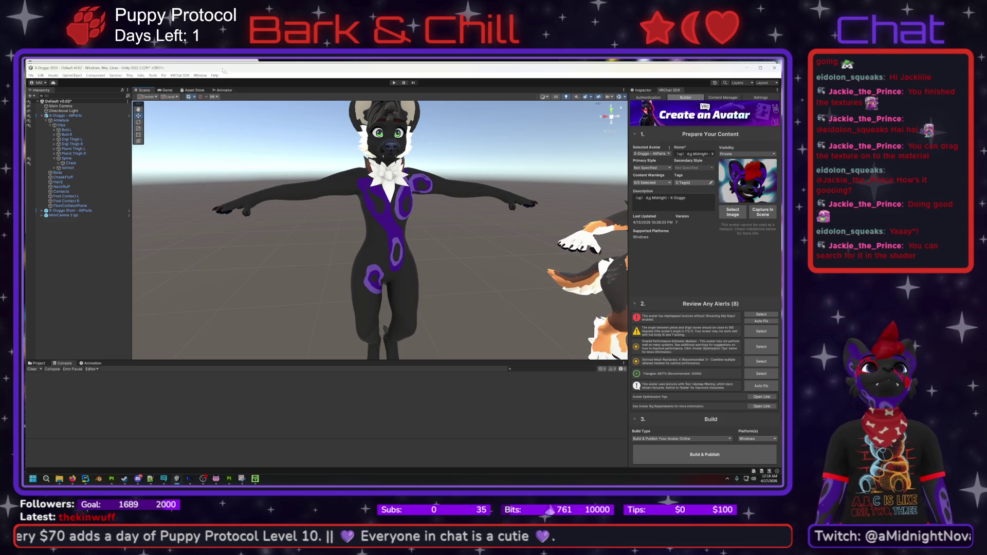
{"action": "left_click", "coordinate": [130, 78]}
{"action": "left_click", "coordinate": [130, 79]}
{"action": "left_click", "coordinate": [98, 76]}
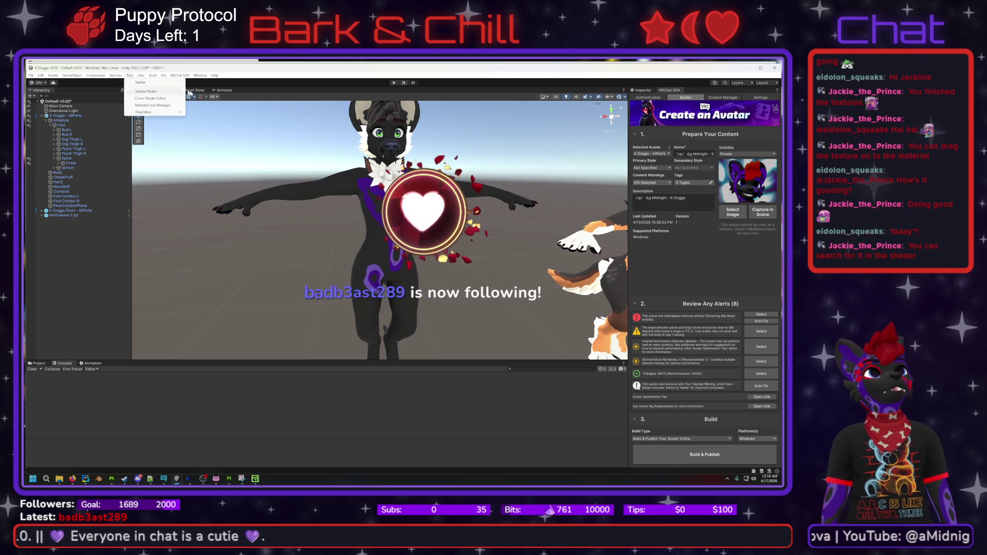
- Dismiss the Poi menu and select the X-Doggo - AllParts avatar root
{"action": "left_click", "coordinate": [166, 72]}
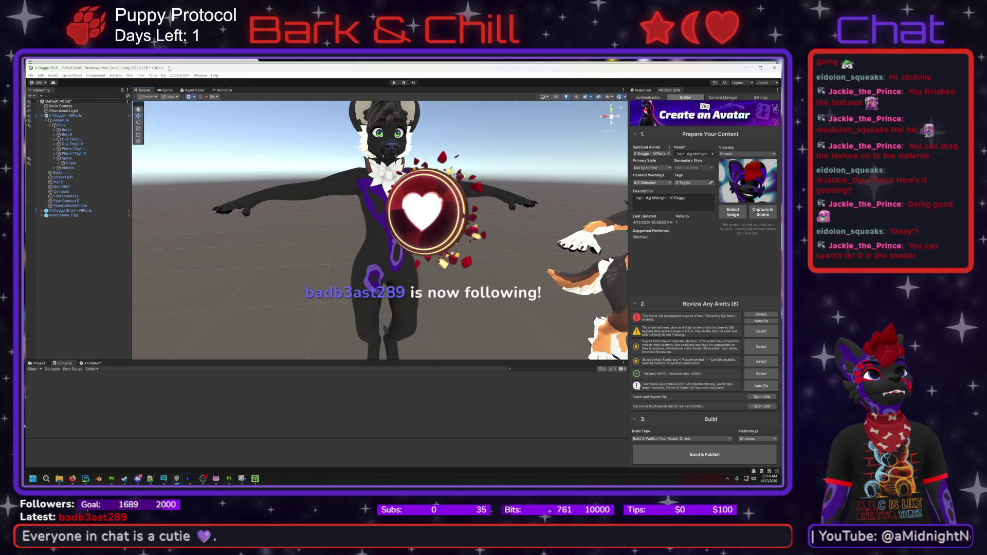
{"action": "left_click", "coordinate": [129, 77]}
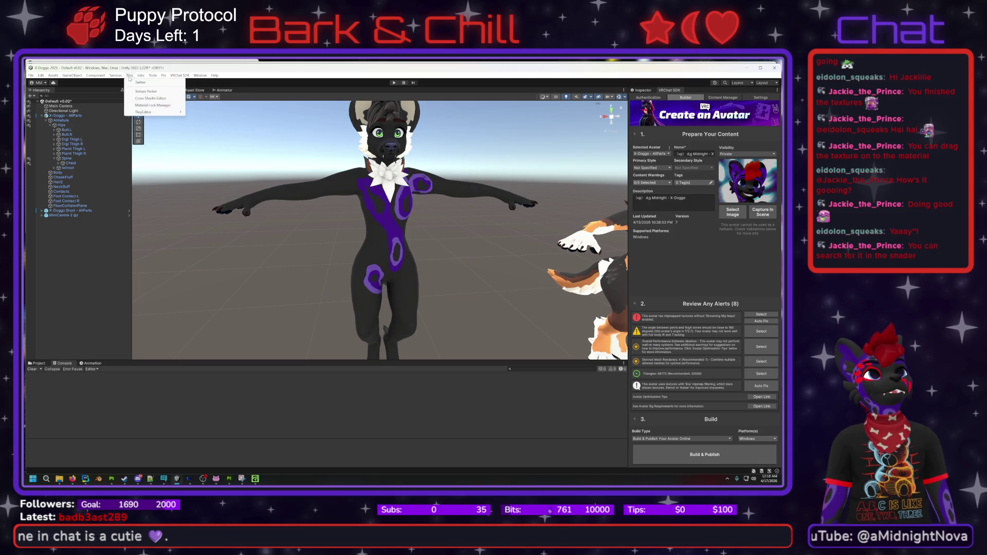
{"action": "left_click", "coordinate": [129, 77]}
{"action": "left_click", "coordinate": [130, 77]}
{"action": "left_click", "coordinate": [131, 76]}
{"action": "left_click", "coordinate": [131, 76]}
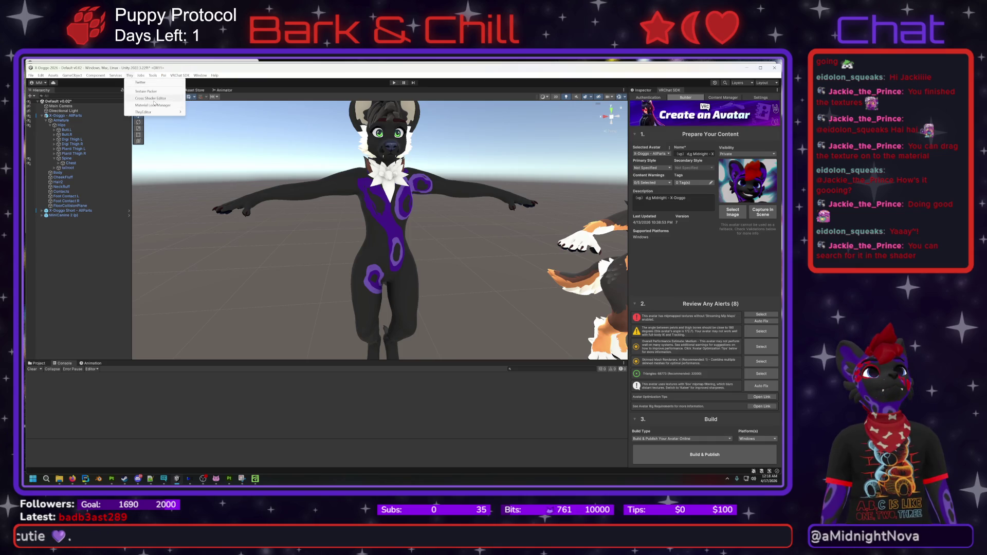
{"action": "left_click", "coordinate": [109, 117]}
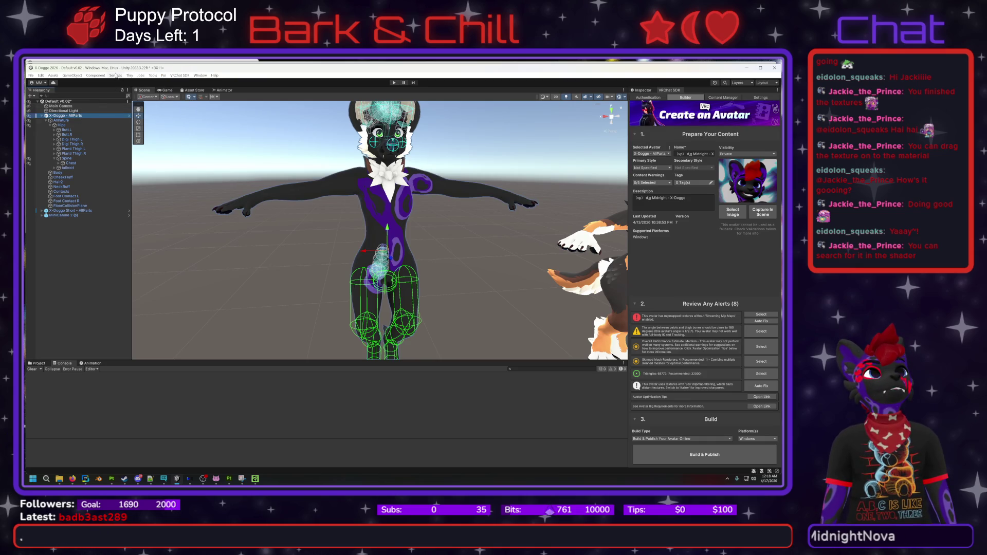
- Check Thry's Texture Packer window, then close it
{"action": "left_click", "coordinate": [128, 75]}
{"action": "mouse_move", "coordinate": [150, 115]}
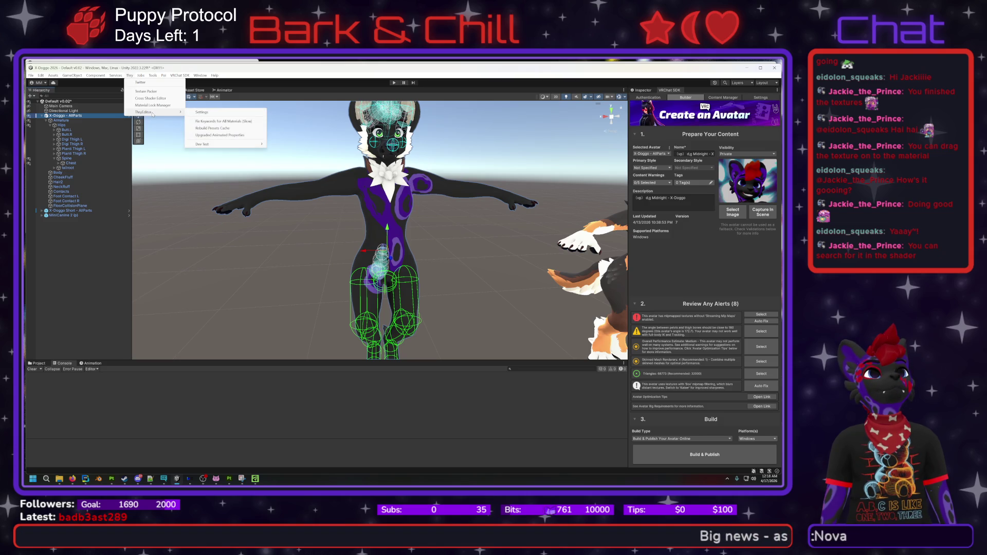
{"action": "left_click", "coordinate": [148, 91]}
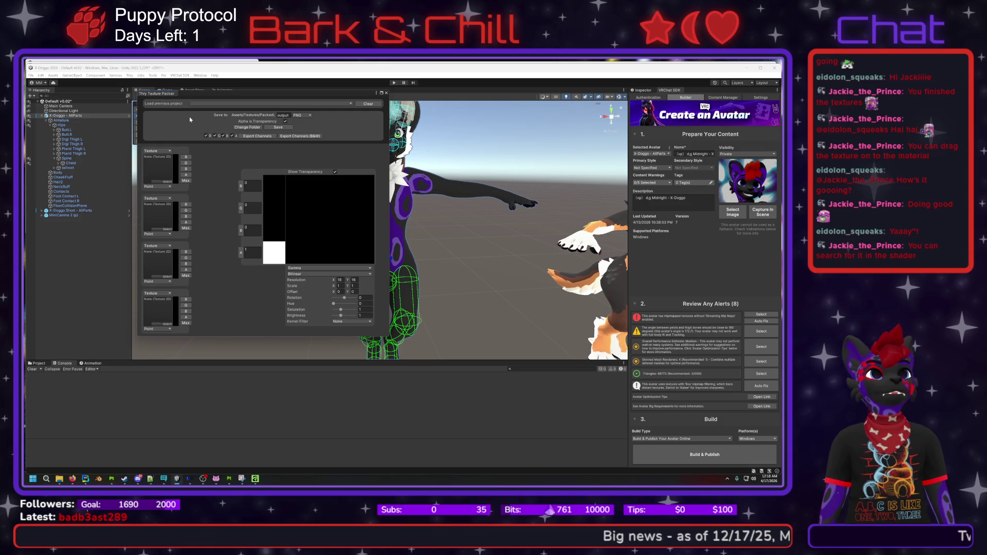
{"action": "left_click", "coordinate": [386, 93]}
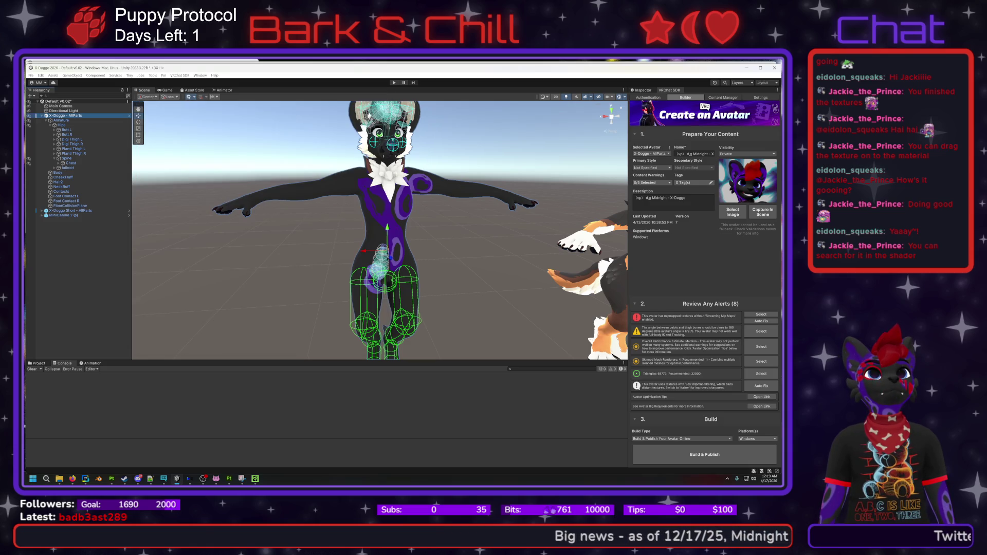
- Launch Midnight Nova Mini Canine 2024 from the Creator Companion project list
{"action": "left_click", "coordinate": [176, 480]}
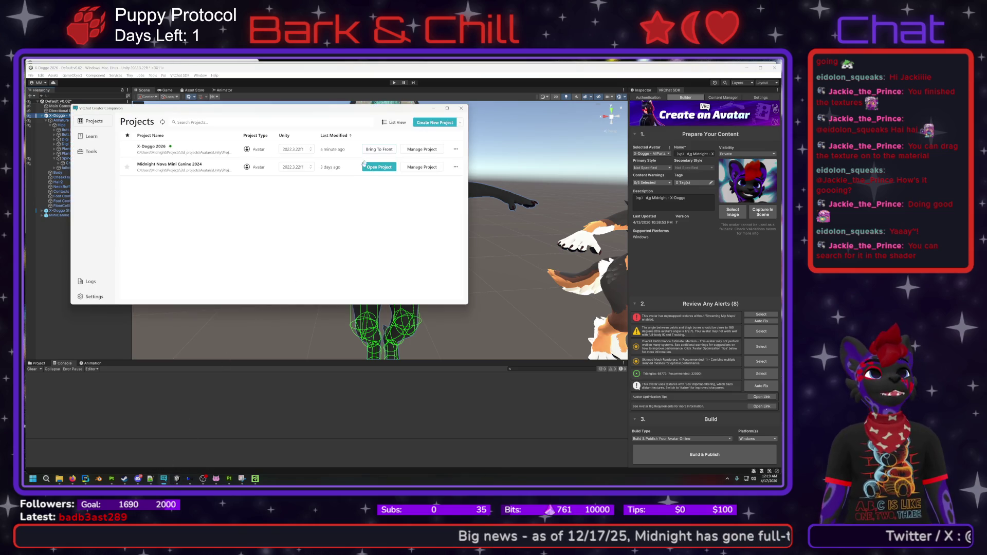
{"action": "left_click", "coordinate": [382, 167]}
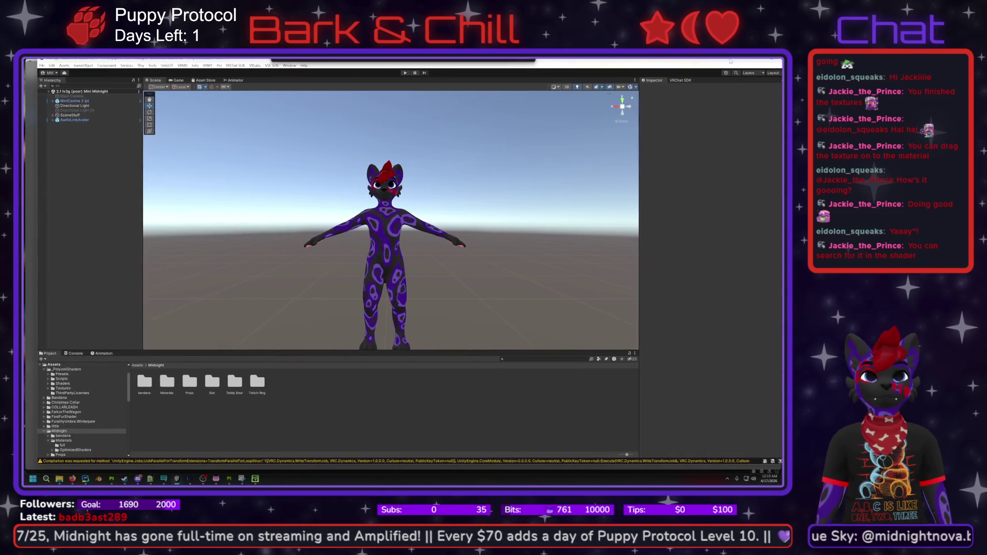
- Maximize the Mini Canine project window and select the MiniCanine 2 (p) avatar in the Hierarchy
{"action": "double_click", "coordinate": [728, 84]}
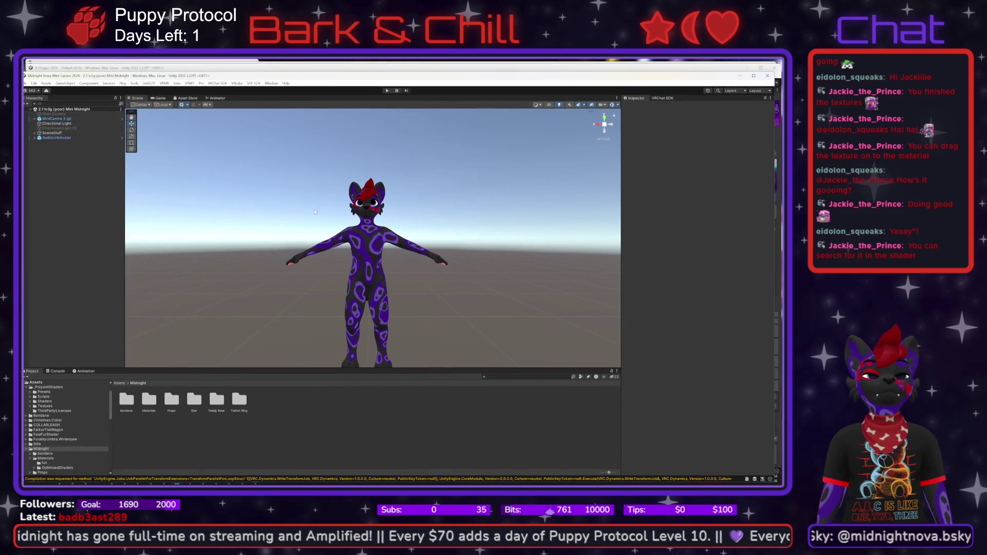
{"action": "scroll", "coordinate": [369, 266], "scroll_direction": "down", "scroll_amount": 5}
{"action": "scroll", "coordinate": [368, 266], "scroll_direction": "up", "scroll_amount": 5}
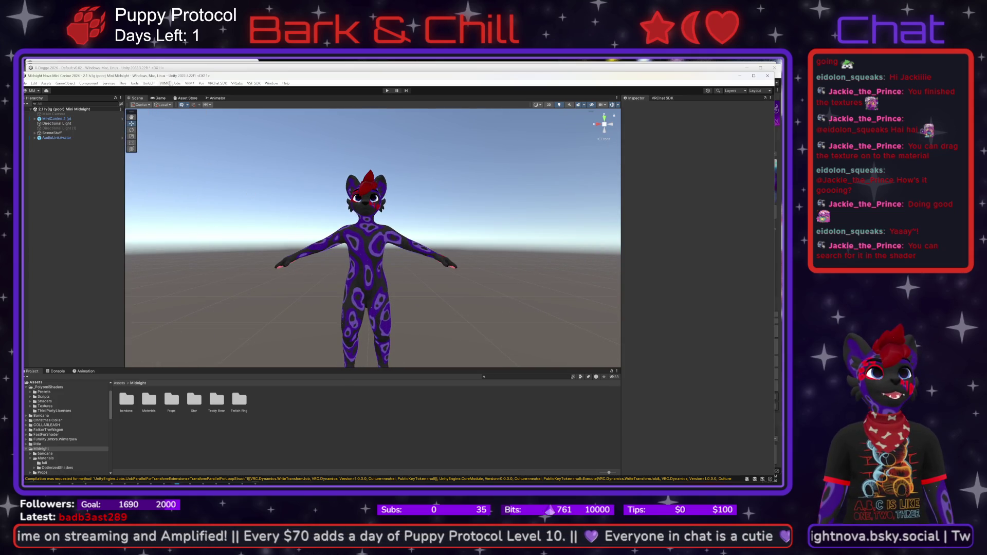
{"action": "left_click", "coordinate": [176, 83]}
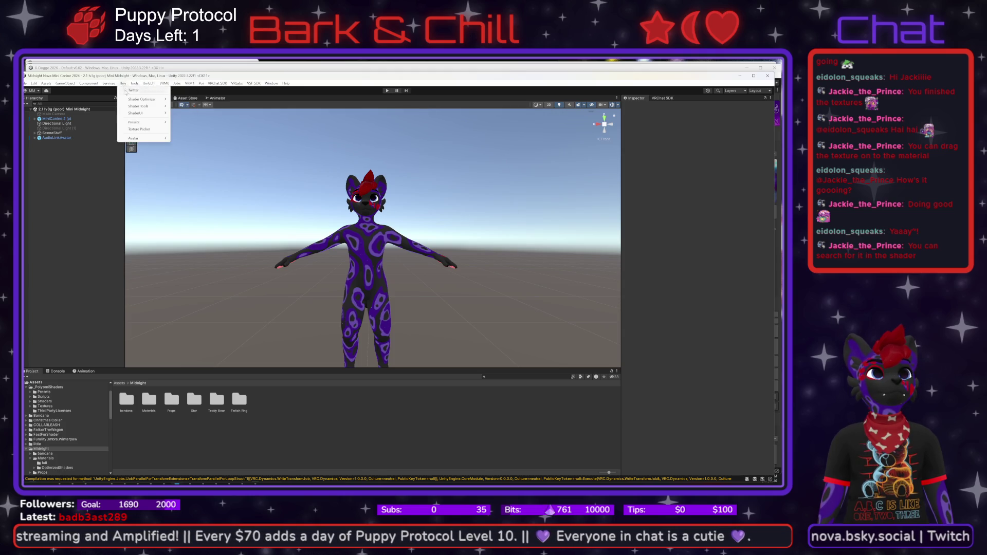
{"action": "mouse_move", "coordinate": [149, 140]}
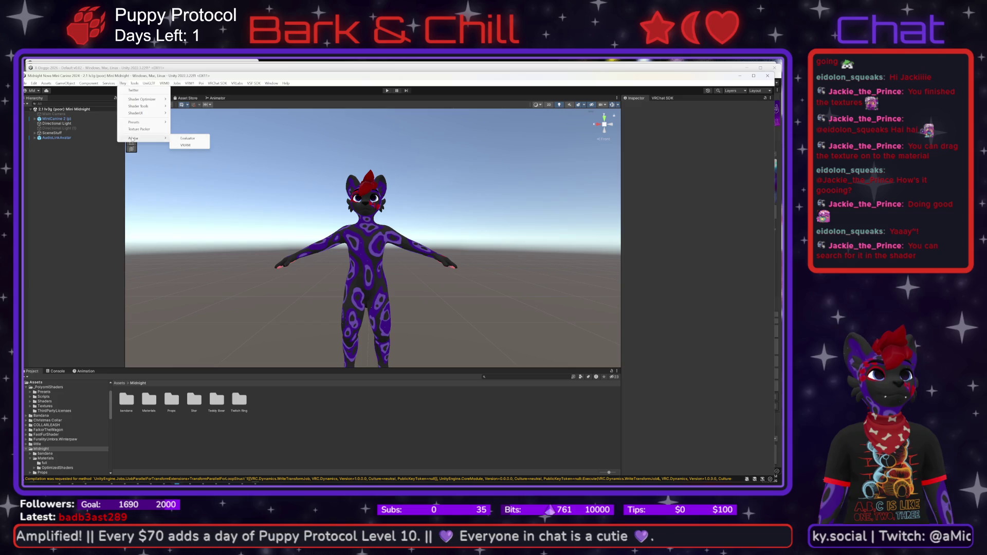
{"action": "mouse_move", "coordinate": [138, 121]}
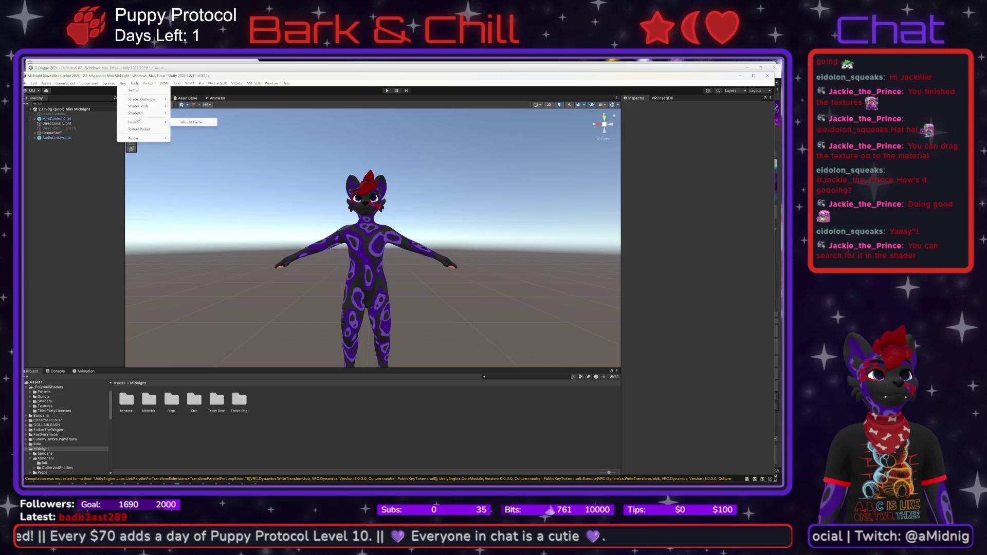
{"action": "left_click", "coordinate": [59, 120]}
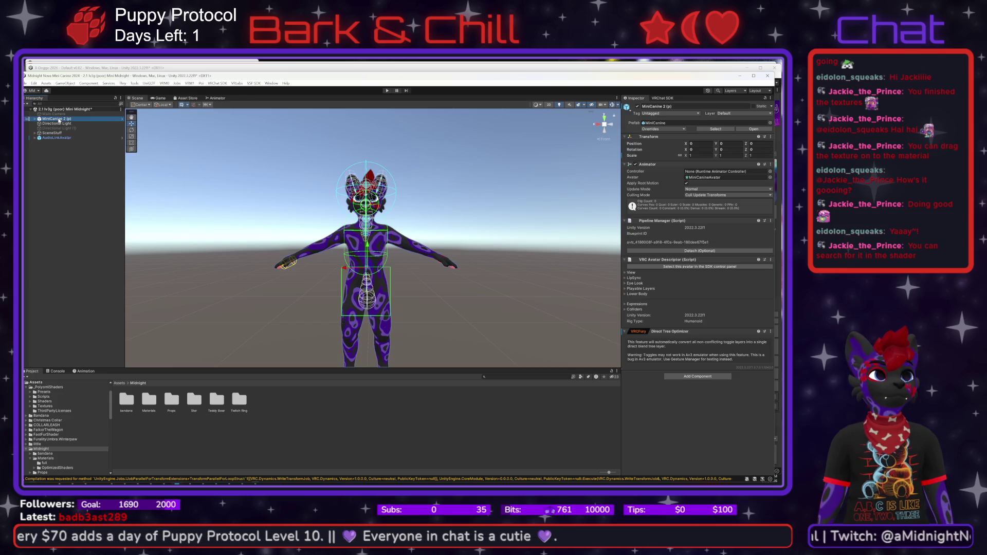
- Open Thry's Avatar Evaluator for the MiniCanine 2 (p) avatar
{"action": "left_click", "coordinate": [122, 83]}
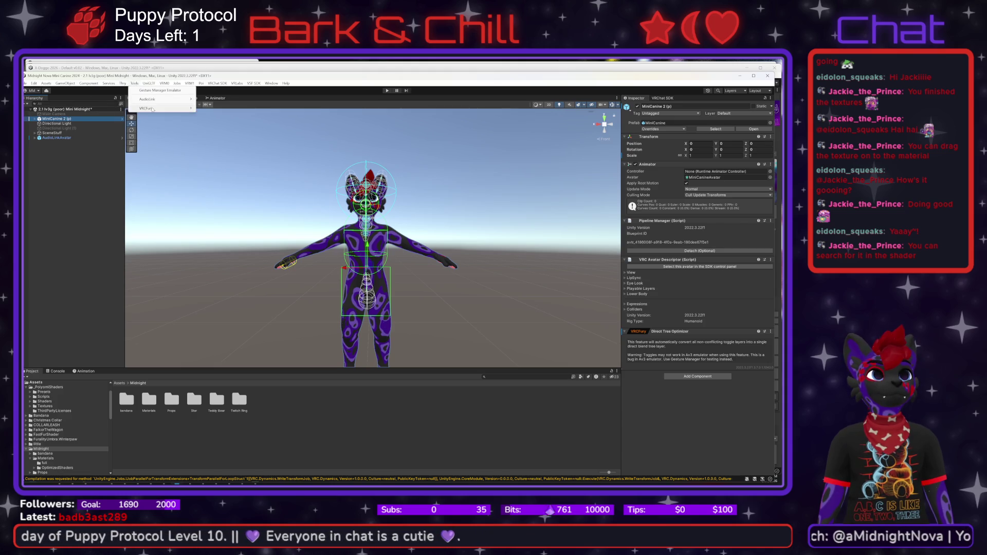
{"action": "mouse_move", "coordinate": [153, 108]}
{"action": "mouse_move", "coordinate": [122, 84]}
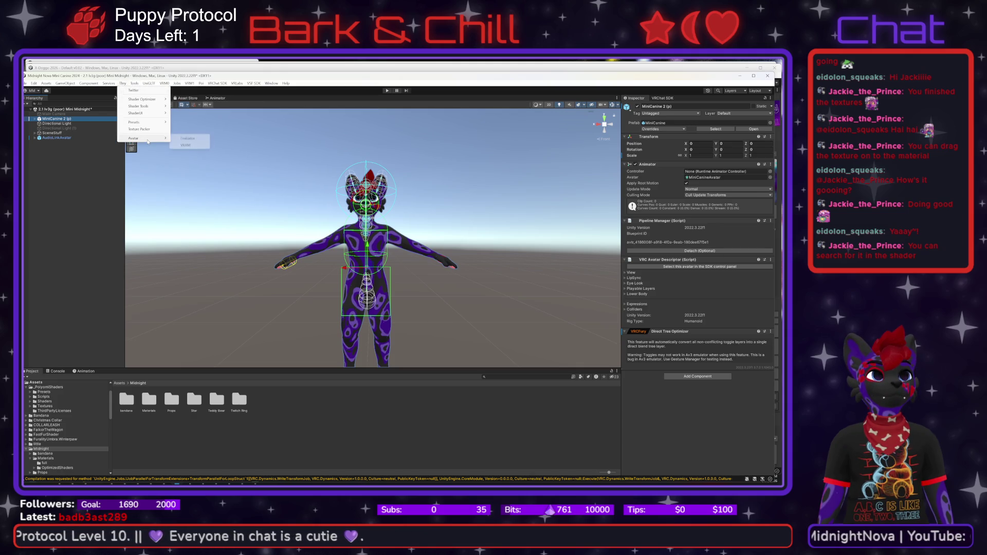
{"action": "left_click", "coordinate": [188, 139]}
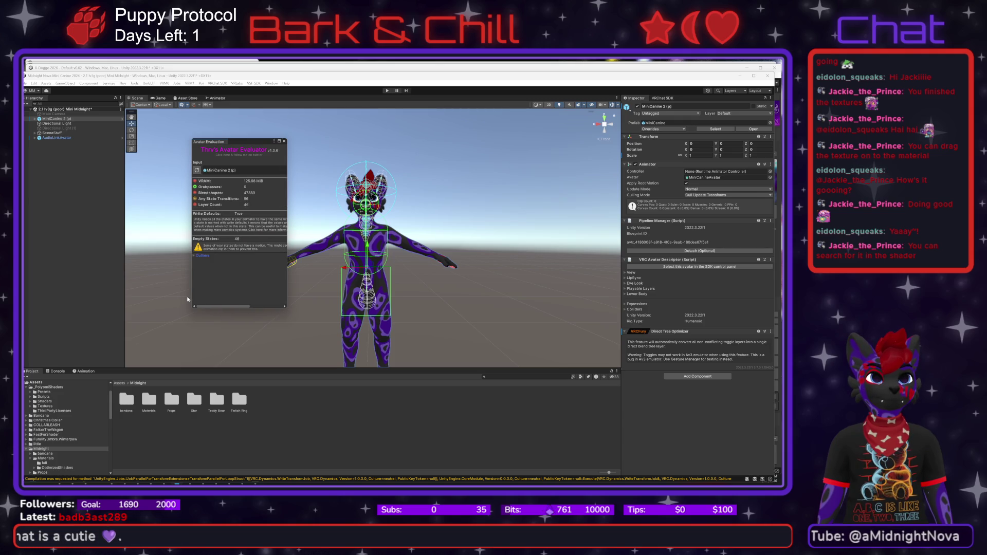
- Check MiniCanine 2 (p)'s per-texture VRAM costs, then close the VRAM calculator and evaluation report
{"action": "left_click_drag", "start_coordinate": [219, 306], "coordinate": [250, 306]}
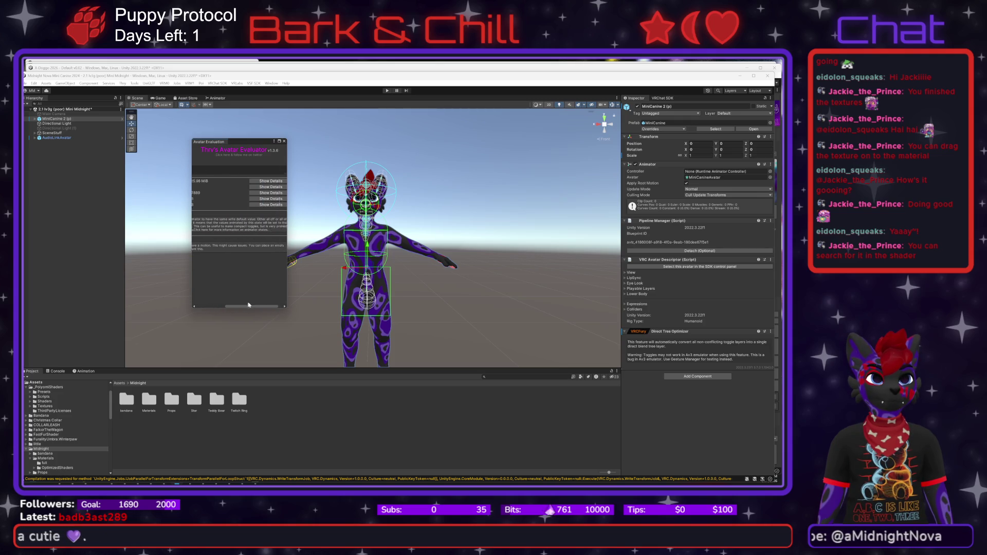
{"action": "left_click", "coordinate": [257, 181]}
{"action": "scroll", "coordinate": [293, 306], "scroll_direction": "down", "scroll_amount": 3}
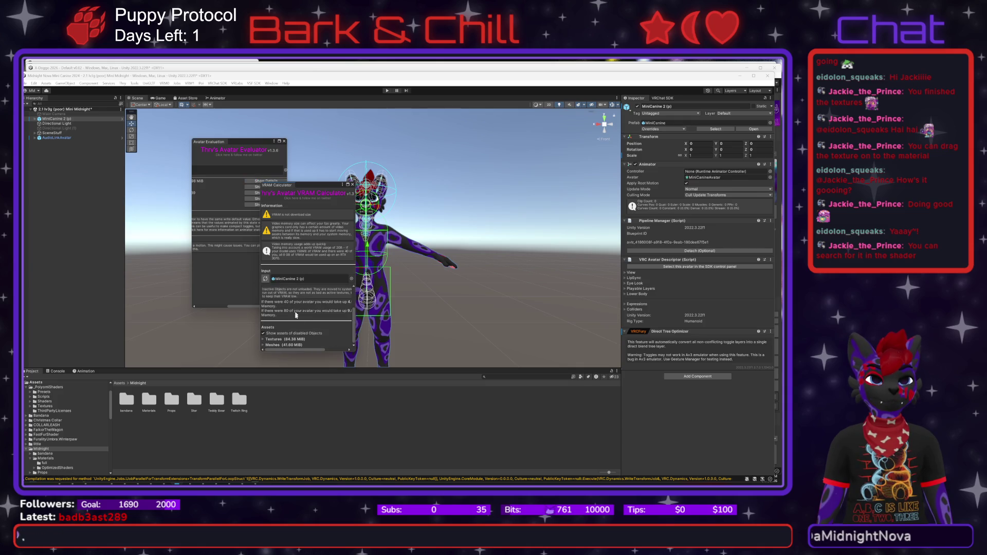
{"action": "left_click", "coordinate": [274, 339]}
{"action": "scroll", "coordinate": [288, 324], "scroll_direction": "down", "scroll_amount": 3}
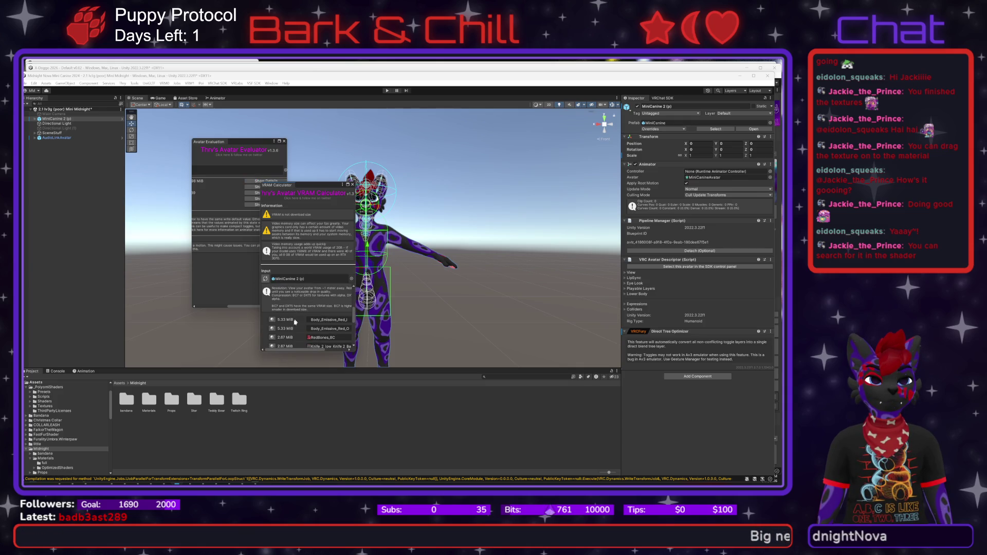
{"action": "left_click", "coordinate": [352, 185]}
{"action": "left_click", "coordinate": [284, 141]}
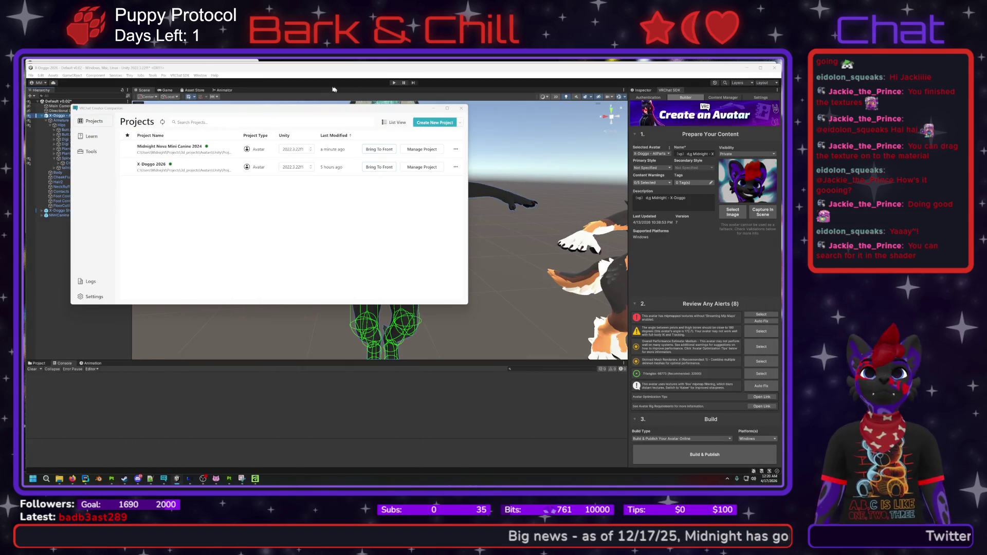
- Return to the X-Doggo project and open the ThryEditor Settings window
{"action": "left_click", "coordinate": [278, 85]}
{"action": "left_click", "coordinate": [129, 76]}
{"action": "mouse_move", "coordinate": [152, 117]}
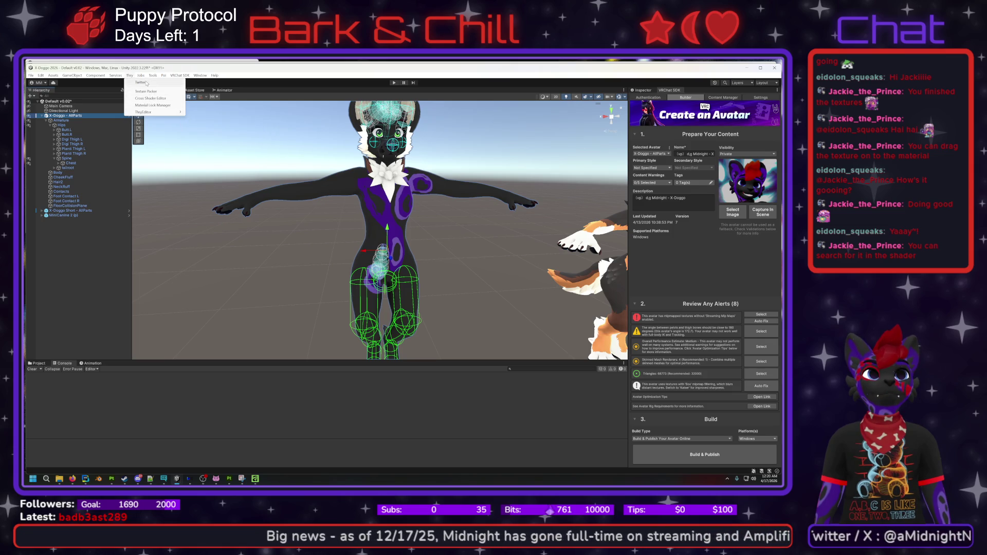
{"action": "left_click", "coordinate": [130, 76]}
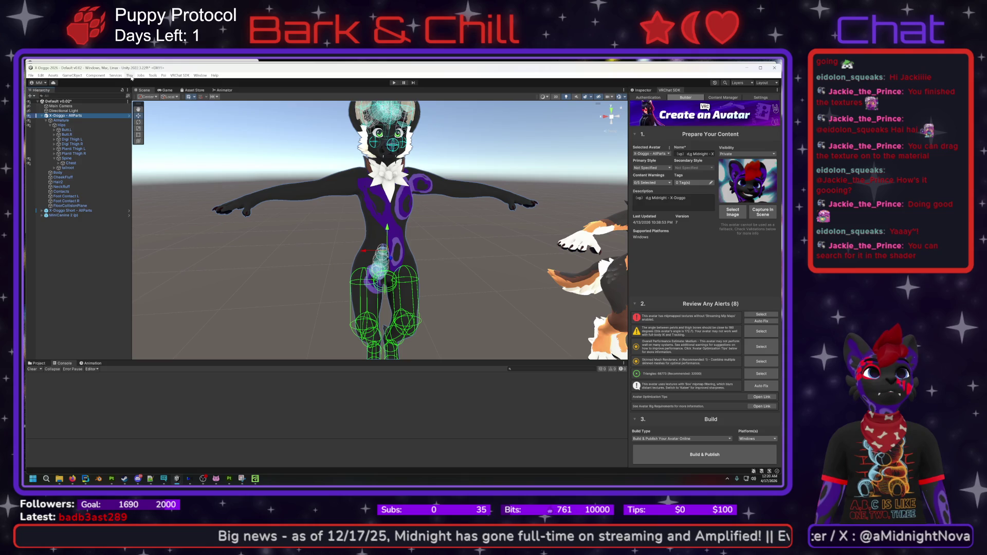
{"action": "left_click", "coordinate": [129, 76]}
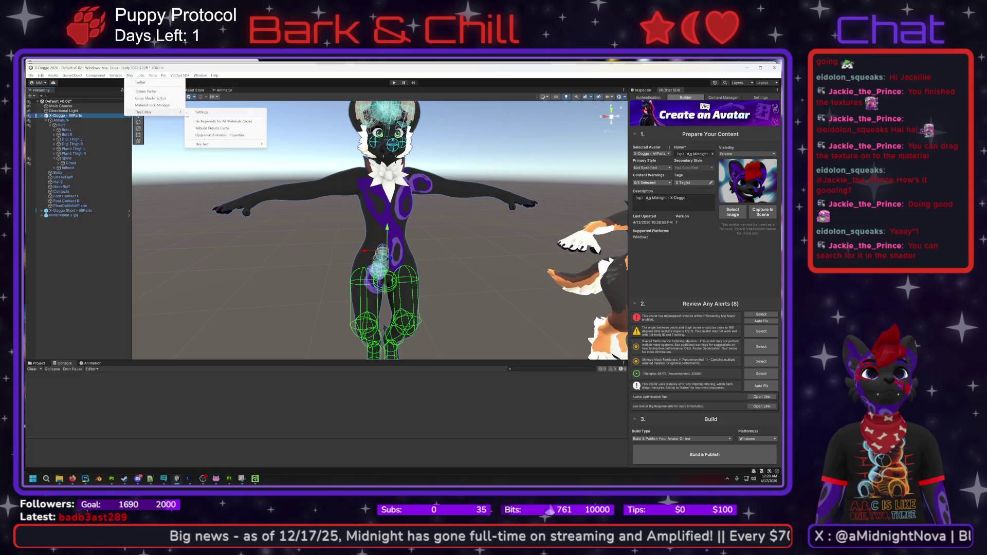
{"action": "mouse_move", "coordinate": [215, 147]}
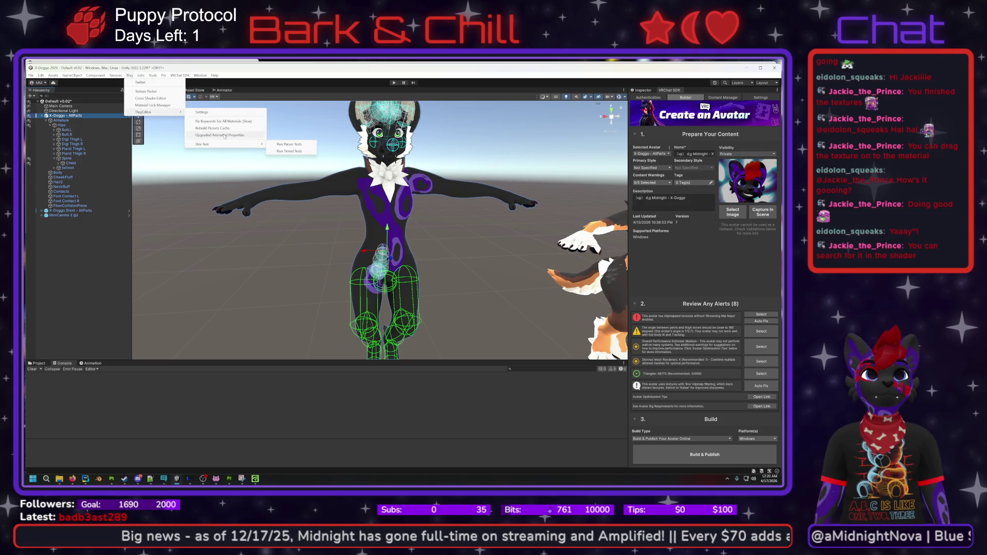
{"action": "left_click", "coordinate": [203, 113]}
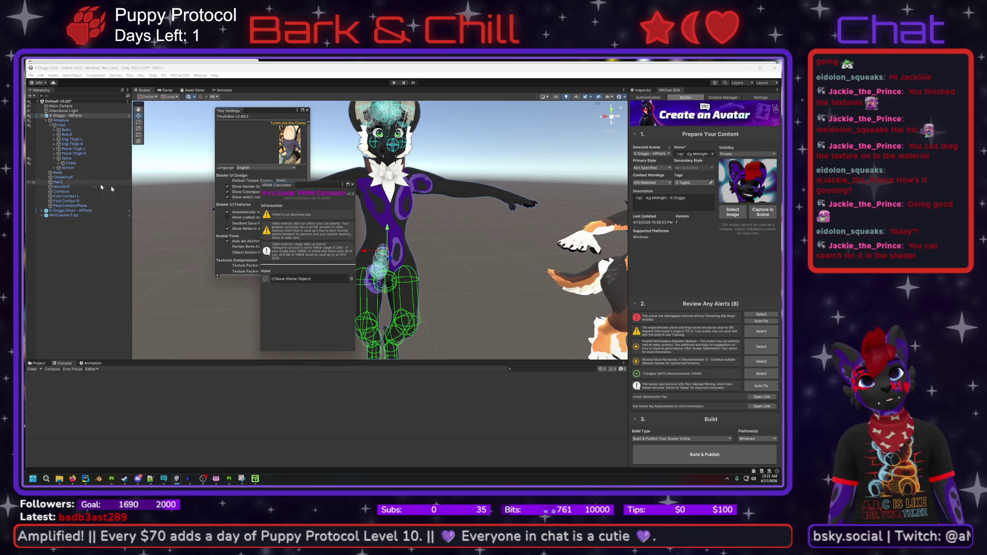
- Close the VRAM Calculator and Thry Settings, then open and close the Cross Shader Editor
{"action": "left_click", "coordinate": [352, 185]}
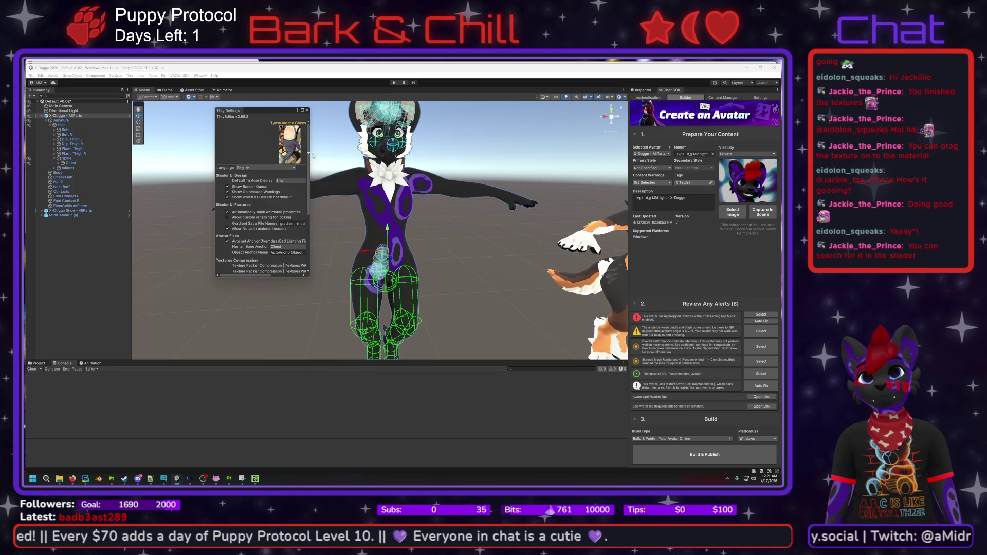
{"action": "left_click", "coordinate": [307, 110]}
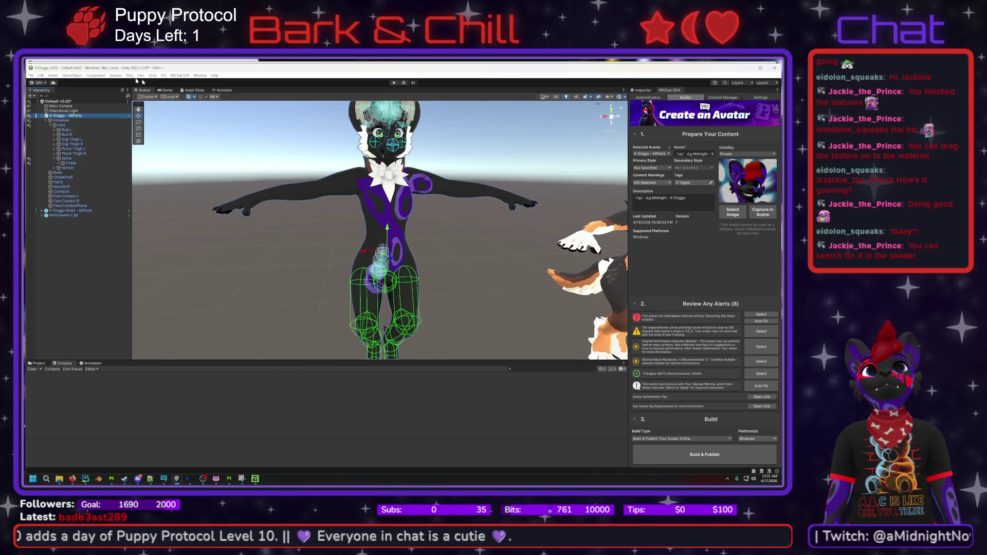
{"action": "left_click", "coordinate": [129, 75]}
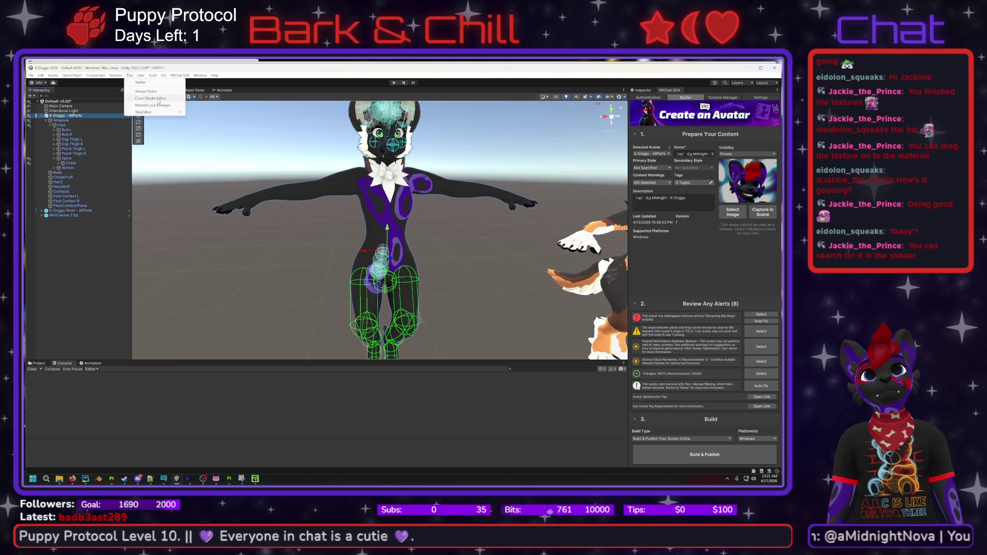
{"action": "left_click", "coordinate": [159, 100]}
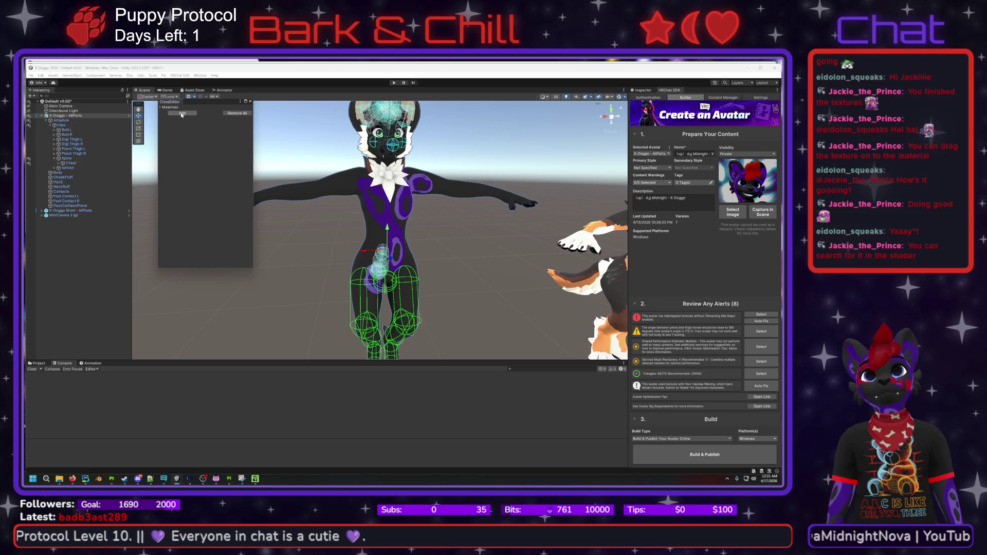
{"action": "left_click", "coordinate": [250, 101]}
- Browse the Jobs, Thry and GameObject menus without running anything
{"action": "left_click", "coordinate": [140, 76]}
{"action": "mouse_move", "coordinate": [130, 75]}
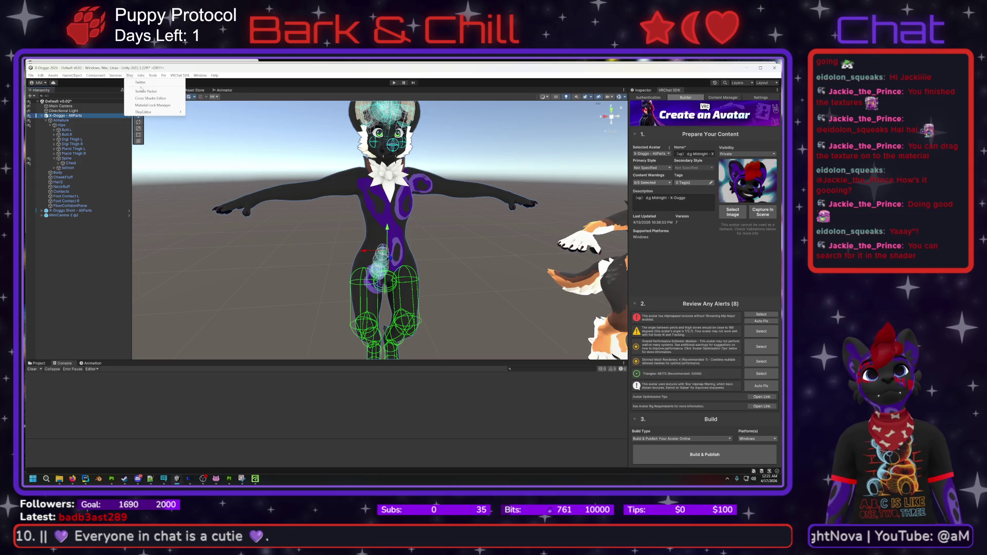
{"action": "mouse_move", "coordinate": [152, 114]}
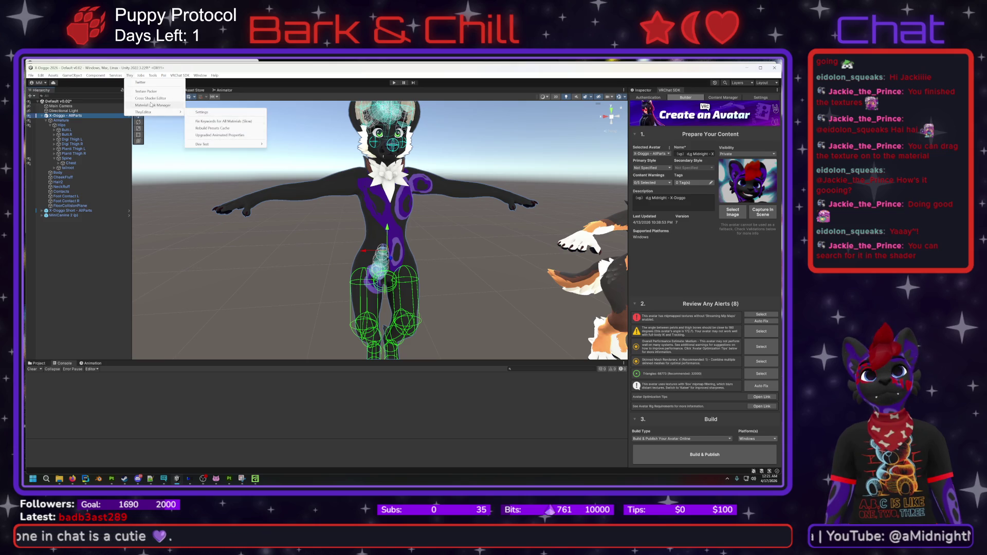
- Dismiss Unity's open menu and confirm adding Thry's VPM Listing repository in Creator Companion
{"action": "mouse_move", "coordinate": [72, 75]}
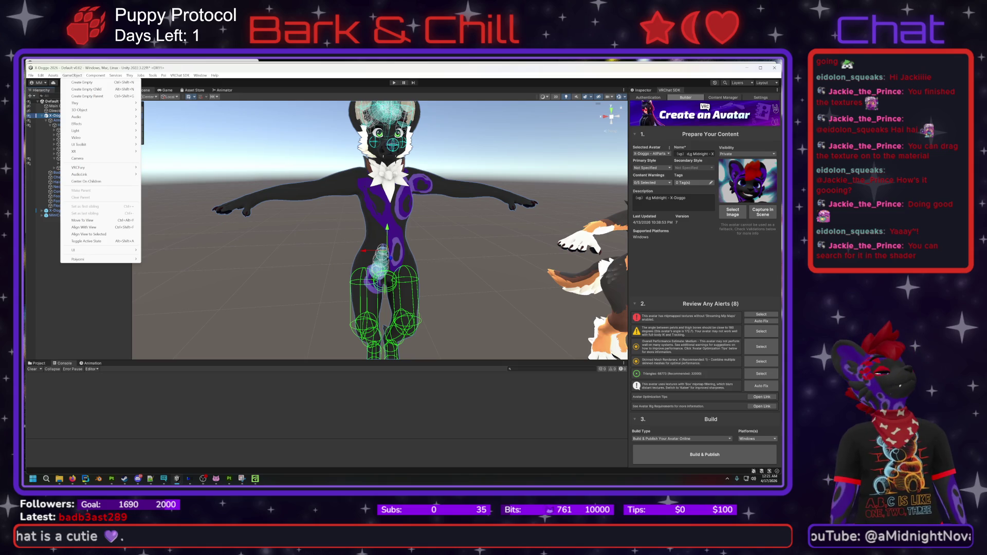
{"action": "key", "text": "Escape"}
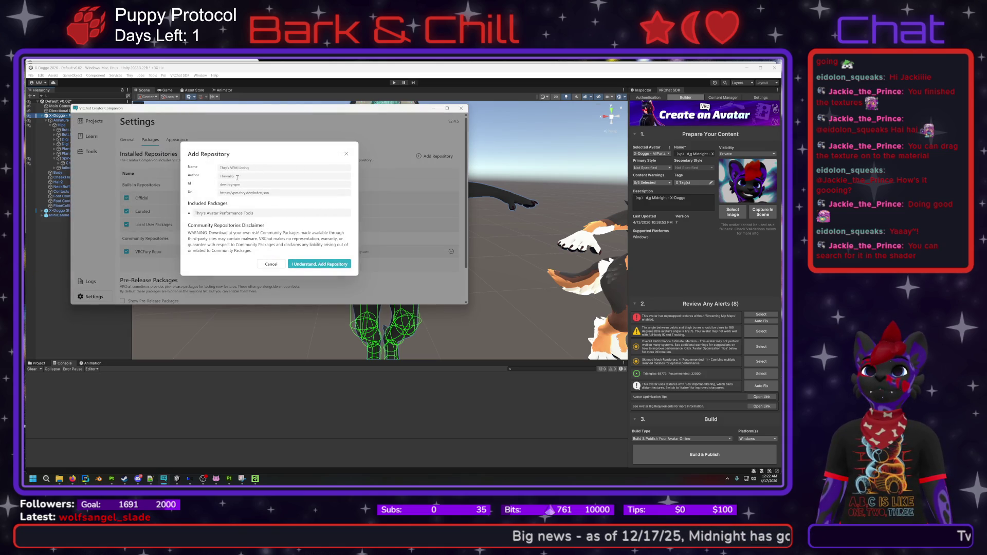
{"action": "left_click", "coordinate": [316, 264]}
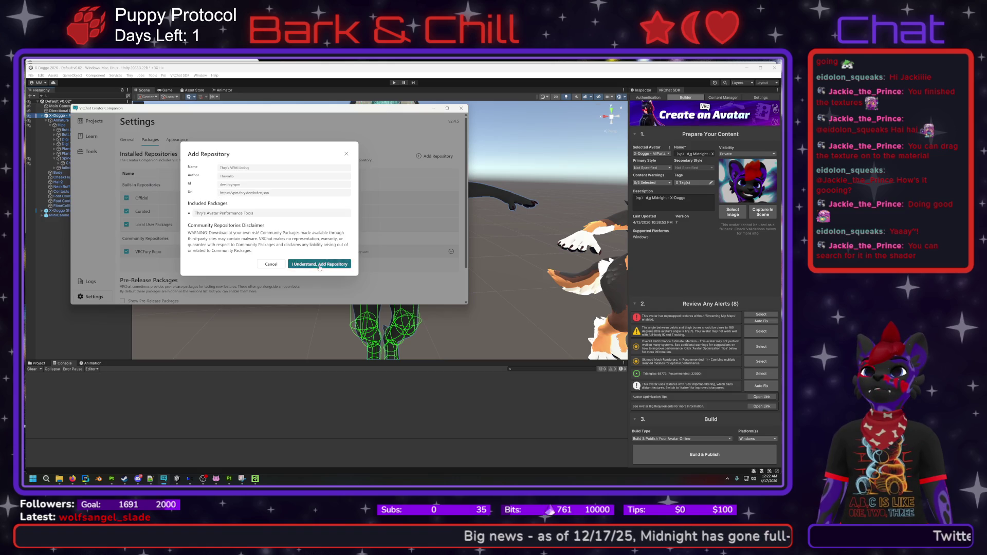
{"action": "scroll", "coordinate": [264, 227], "scroll_direction": "down", "scroll_amount": 2}
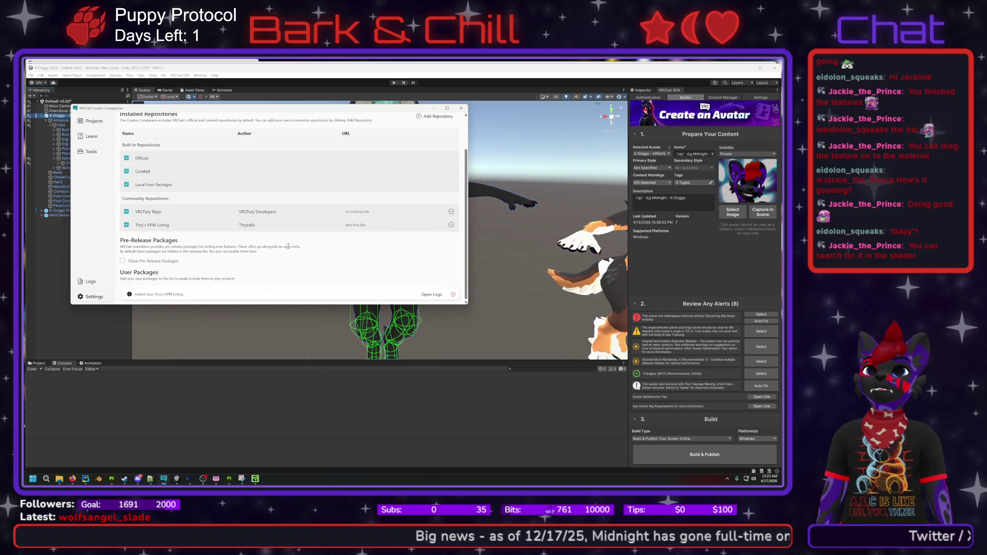
- Add Thry's Avatar Performance Tools to the X-Doggo 2026 project, then switch back to Unity
{"action": "left_click", "coordinate": [92, 121]}
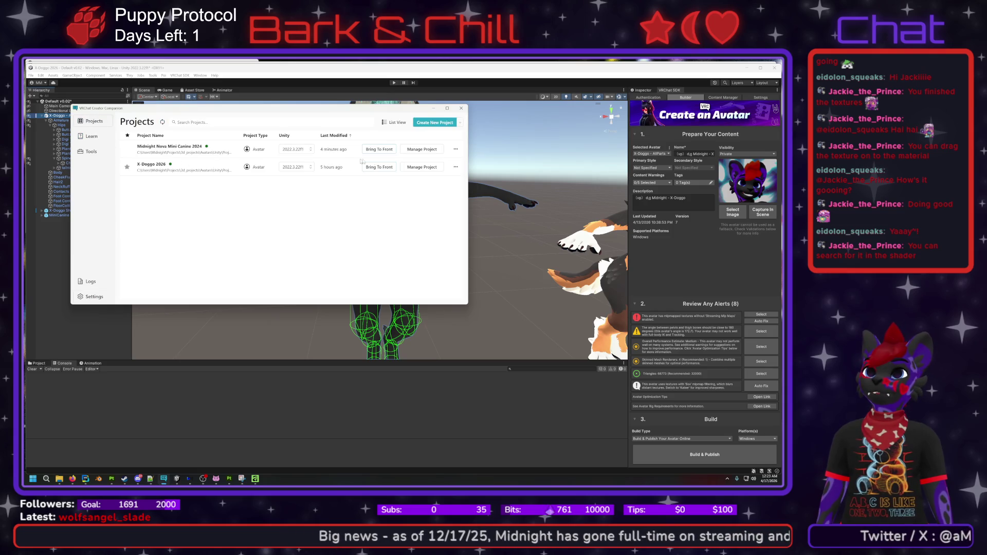
{"action": "left_click", "coordinate": [415, 167]}
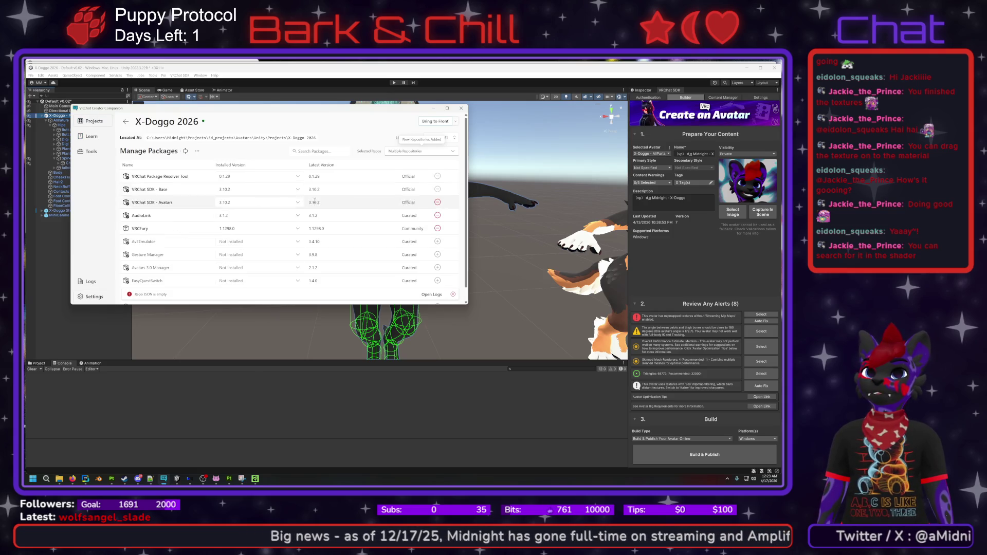
{"action": "scroll", "coordinate": [198, 244], "scroll_direction": "down", "scroll_amount": 1}
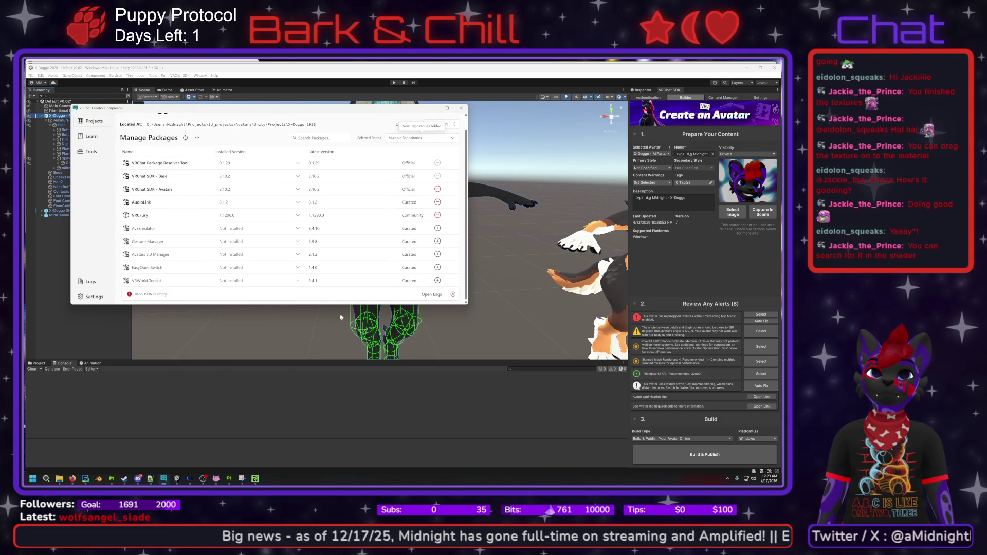
{"action": "scroll", "coordinate": [365, 257], "scroll_direction": "up", "scroll_amount": 2}
{"action": "scroll", "coordinate": [359, 273], "scroll_direction": "down", "scroll_amount": 2}
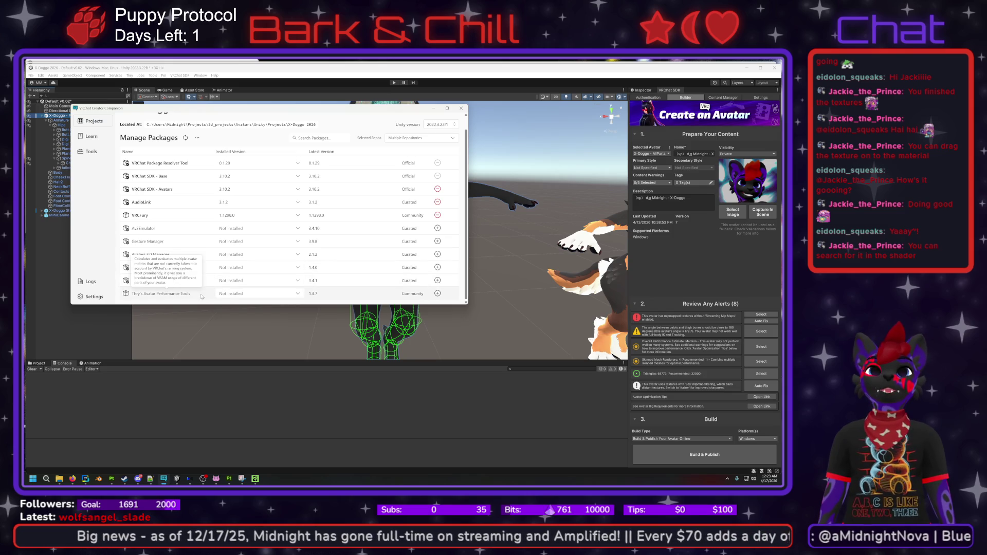
{"action": "left_click", "coordinate": [437, 294]}
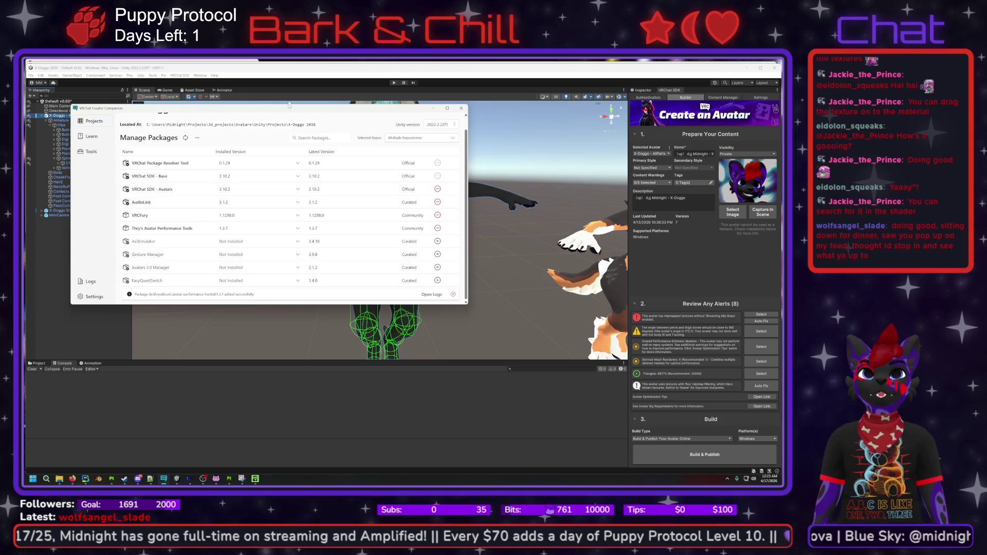
{"action": "left_click", "coordinate": [271, 72]}
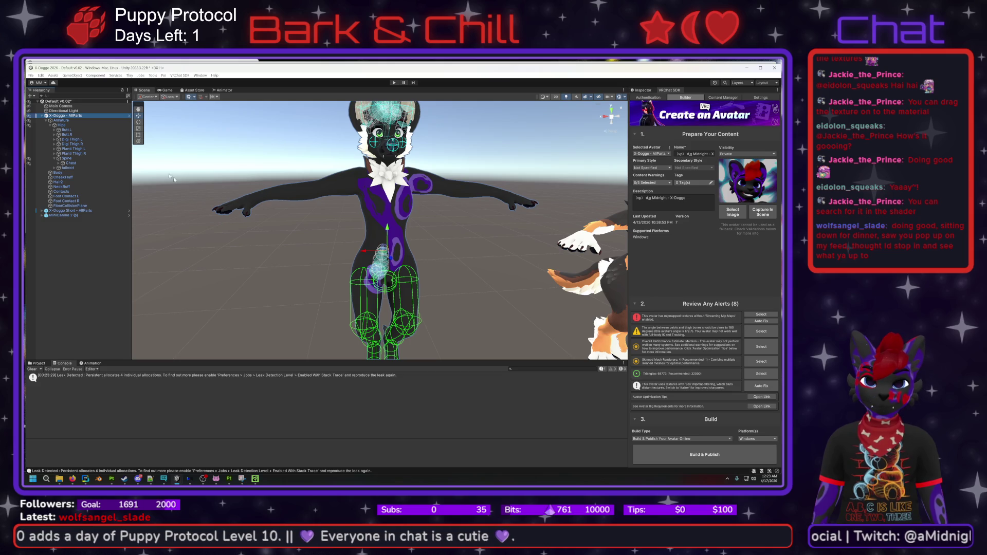
- Open the VRAM calculator and select the X-Doggo - AllParts avatar, collapsing its Armature
{"action": "left_click", "coordinate": [116, 75]}
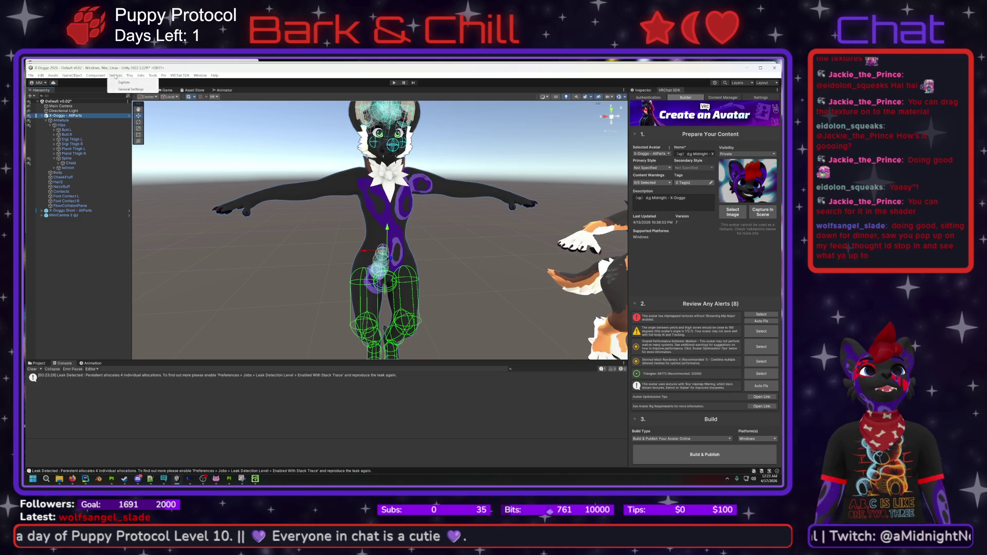
{"action": "mouse_move", "coordinate": [129, 75]}
{"action": "mouse_move", "coordinate": [144, 122]}
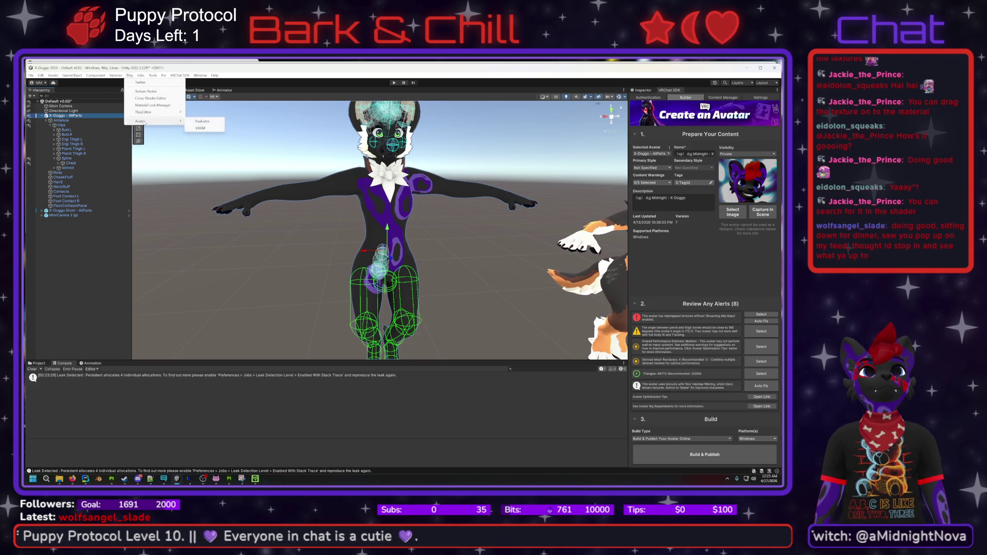
{"action": "left_click", "coordinate": [200, 126]}
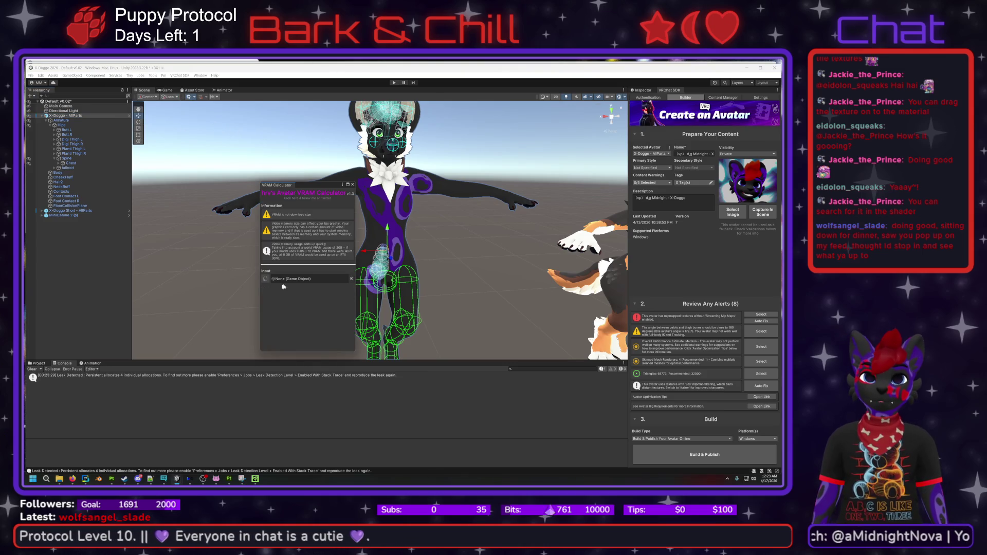
{"action": "left_click", "coordinate": [101, 116]}
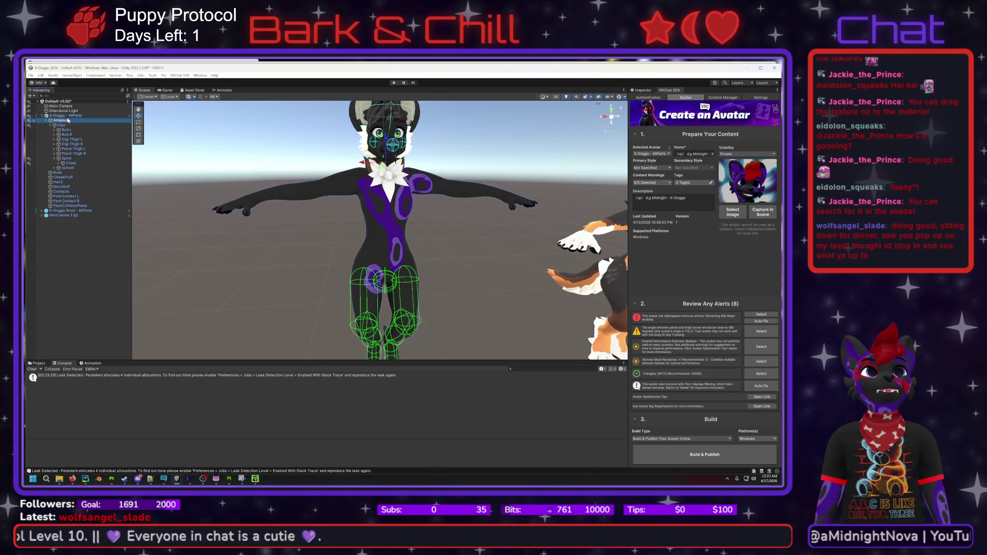
{"action": "left_click", "coordinate": [42, 115]}
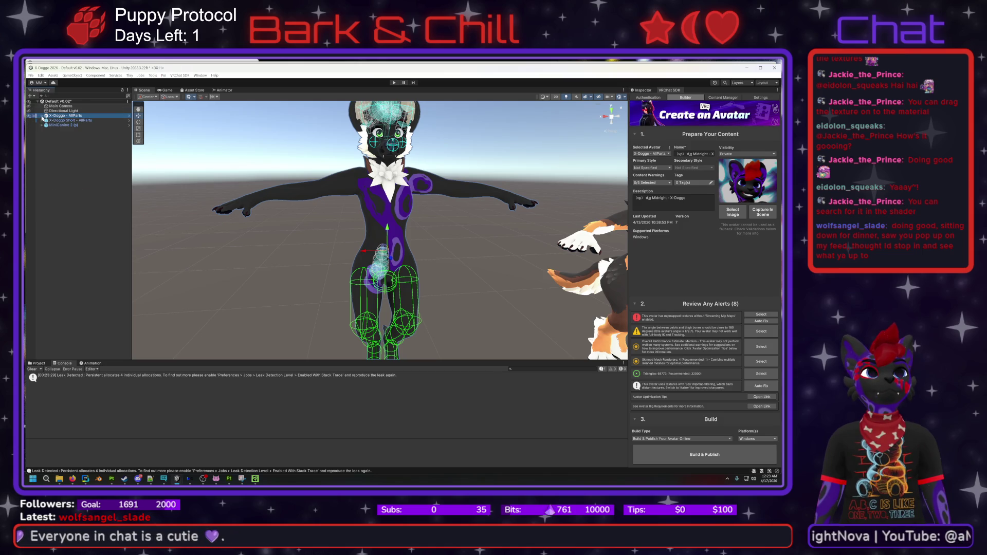
{"action": "left_click", "coordinate": [42, 116]}
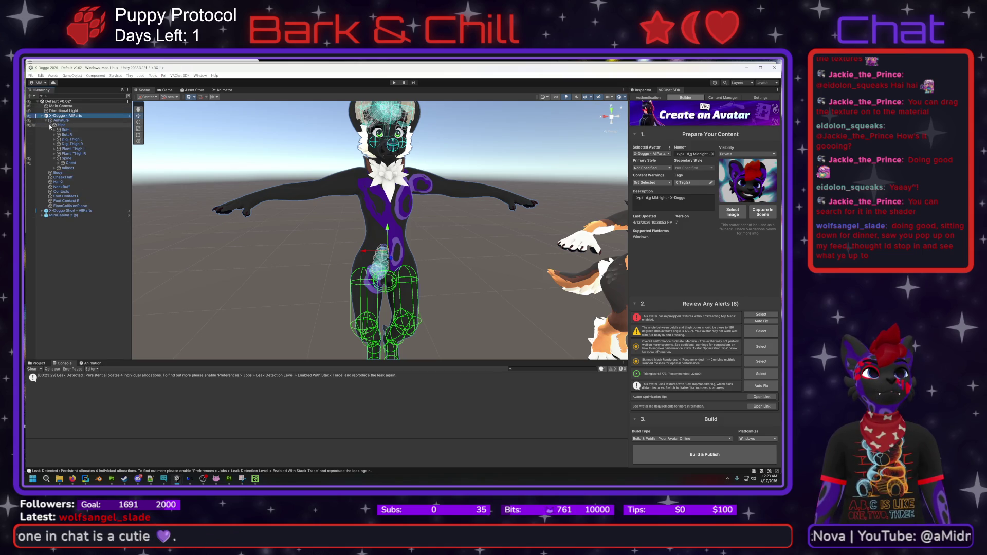
{"action": "left_click", "coordinate": [47, 120]}
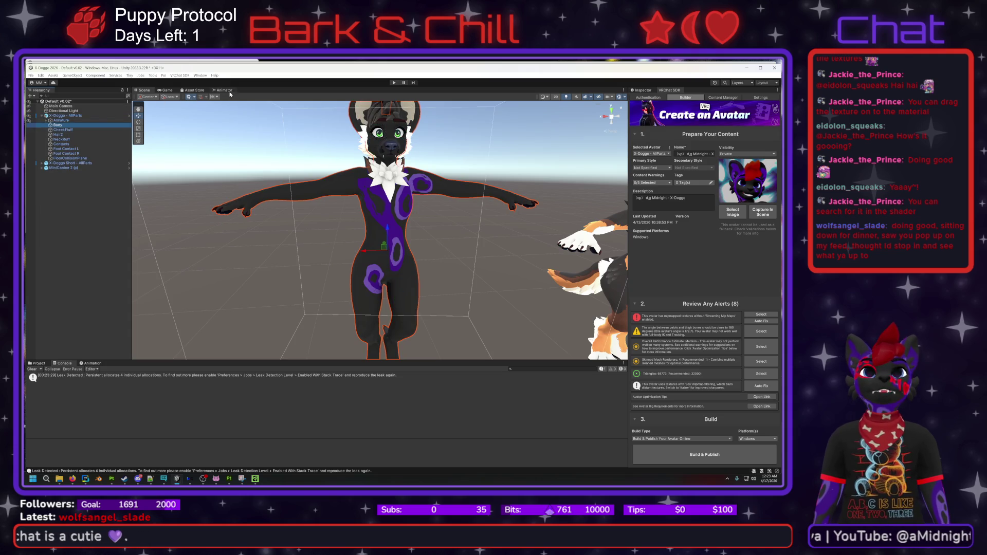
- Measure VRAM for the Body mesh and enlarge the calculator to show the per-texture breakdown
{"action": "left_click", "coordinate": [129, 75]}
{"action": "mouse_move", "coordinate": [154, 120]}
{"action": "left_click", "coordinate": [203, 122]}
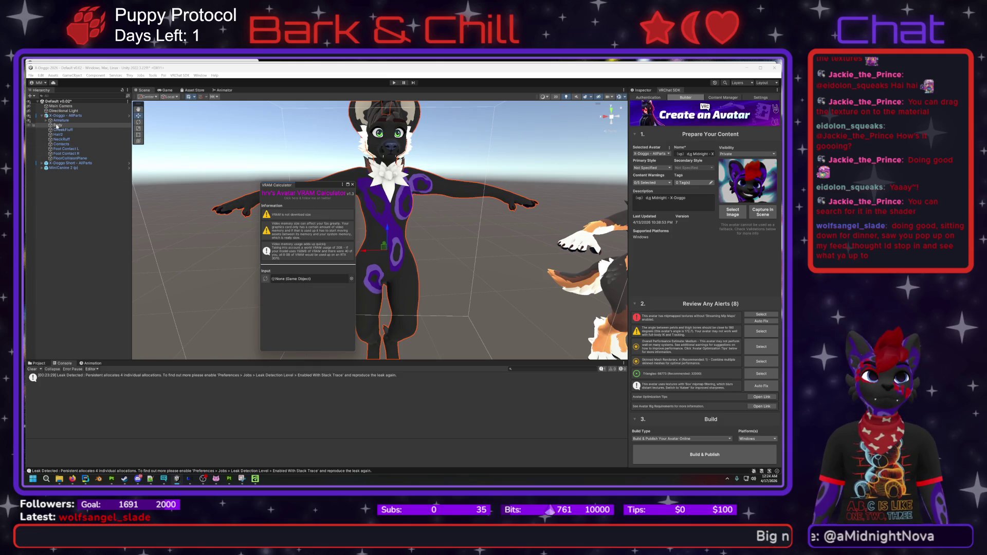
{"action": "left_click", "coordinate": [303, 279]}
{"action": "left_click_drag", "start_coordinate": [303, 279], "coordinate": [304, 278]}
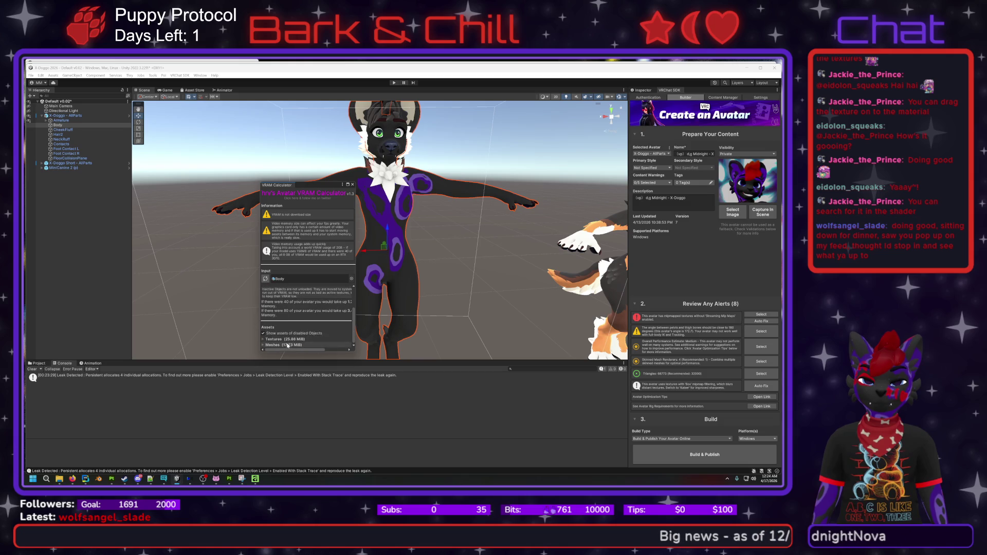
{"action": "left_click", "coordinate": [263, 339]}
{"action": "scroll", "coordinate": [331, 309], "scroll_direction": "down", "scroll_amount": 3}
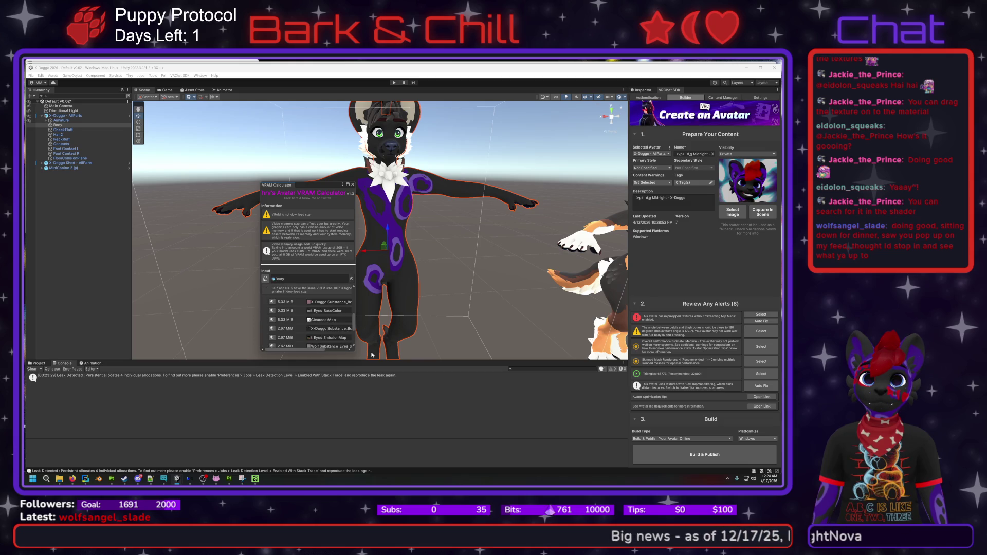
{"action": "left_click_drag", "start_coordinate": [354, 351], "coordinate": [512, 421]}
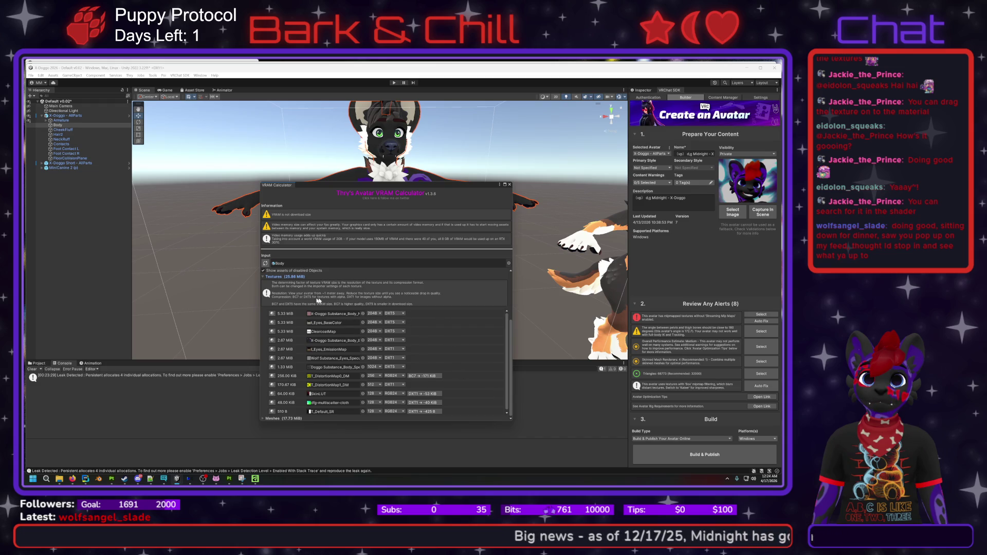
- Keep the first texture's compression at DXT5 and close the VRAM calculator
{"action": "left_click", "coordinate": [404, 314]}
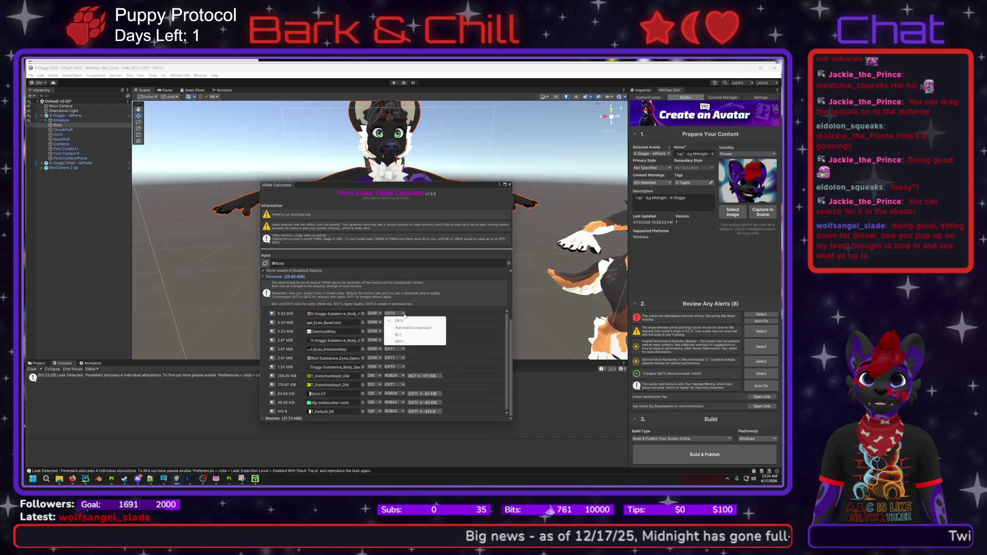
{"action": "left_click", "coordinate": [398, 321]}
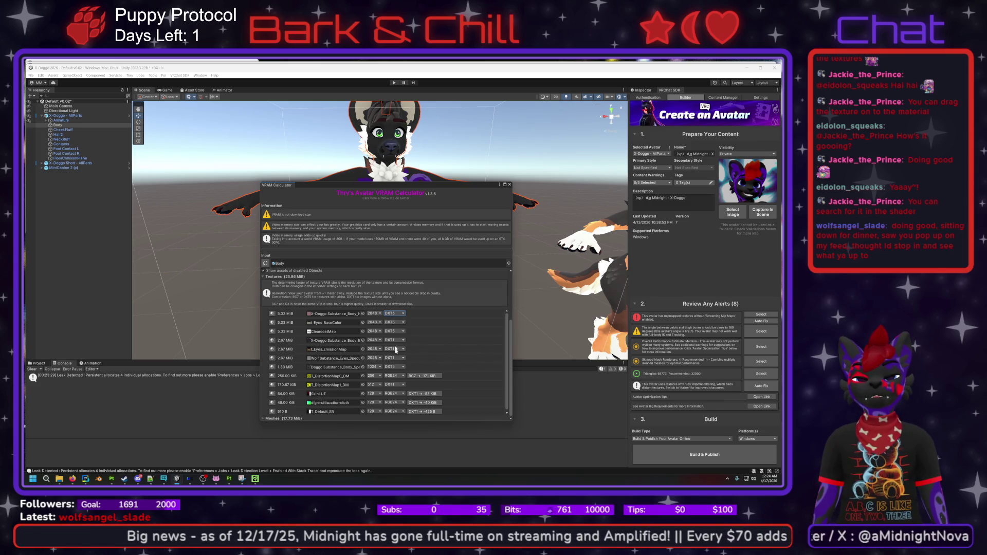
{"action": "left_click", "coordinate": [509, 184]}
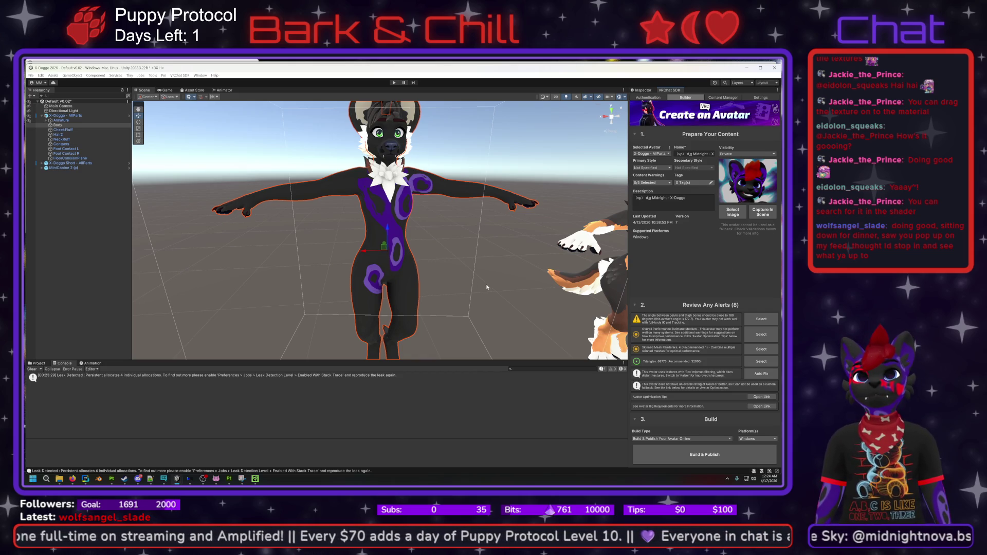
{"action": "scroll", "coordinate": [437, 272], "scroll_direction": "down", "scroll_amount": 1}
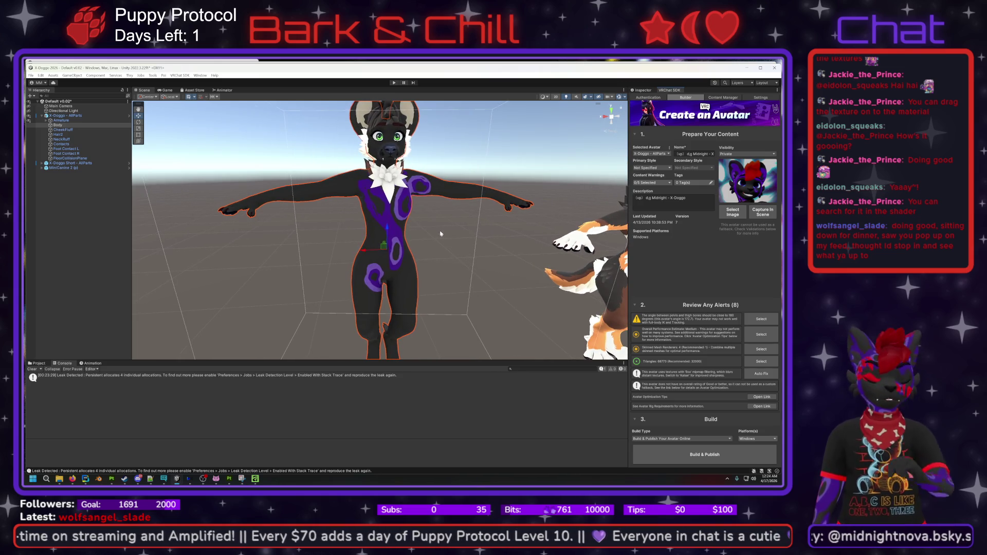
{"action": "mouse_move", "coordinate": [535, 233]}
{"action": "left_mouse_down"}
{"action": "mouse_move", "coordinate": [326, 214]}
{"action": "mouse_move", "coordinate": [421, 208]}
{"action": "mouse_move", "coordinate": [367, 220]}
{"action": "mouse_move", "coordinate": [411, 193]}
{"action": "mouse_move", "coordinate": [380, 219]}
{"action": "mouse_move", "coordinate": [487, 234]}
{"action": "left_mouse_up"}
{"action": "scroll", "coordinate": [367, 220], "scroll_direction": "down", "scroll_amount": 1}
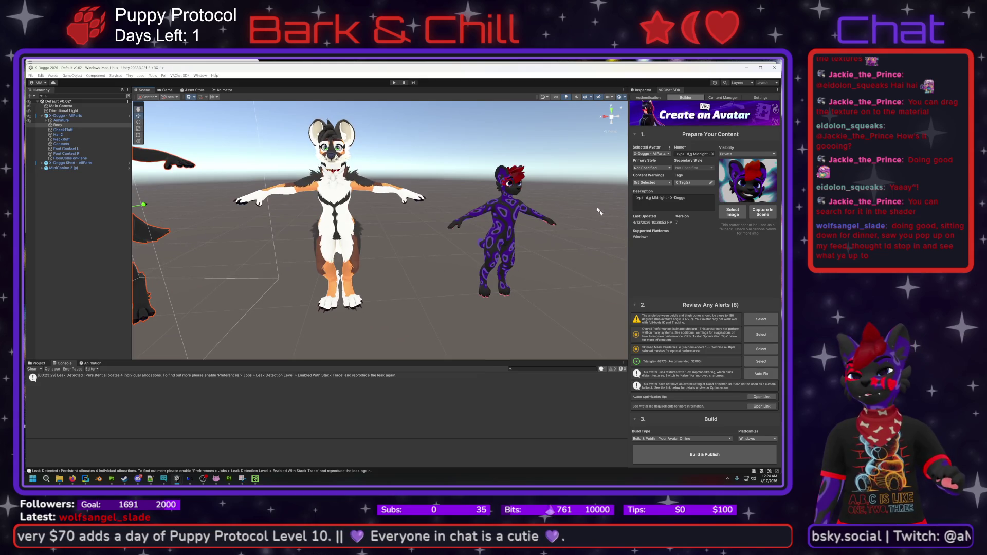
{"action": "key", "text": "f"}
{"action": "mouse_move", "coordinate": [320, 196]}
{"action": "left_mouse_down"}
{"action": "mouse_move", "coordinate": [437, 226]}
{"action": "mouse_move", "coordinate": [463, 258]}
{"action": "mouse_move", "coordinate": [469, 184]}
{"action": "left_mouse_up"}
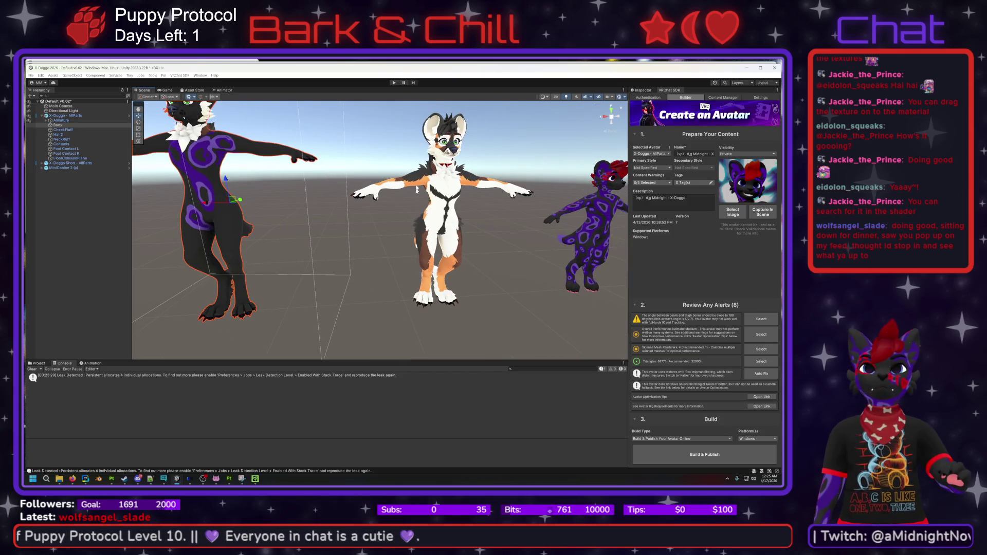
{"action": "left_click_drag", "start_coordinate": [481, 257], "coordinate": [527, 264]}
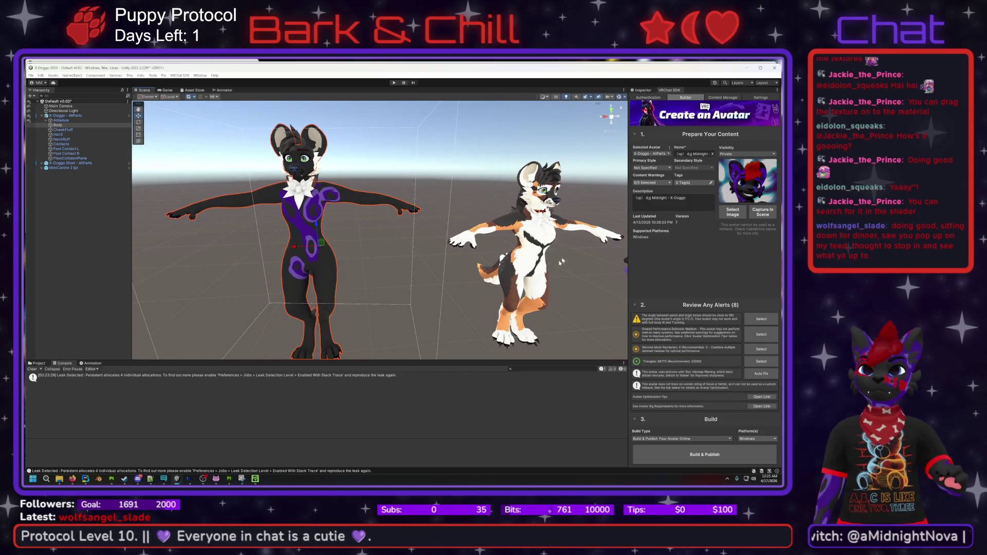
{"action": "mouse_move", "coordinate": [420, 239]}
{"action": "left_mouse_down"}
{"action": "mouse_move", "coordinate": [413, 190]}
{"action": "mouse_move", "coordinate": [416, 220]}
{"action": "left_mouse_up"}
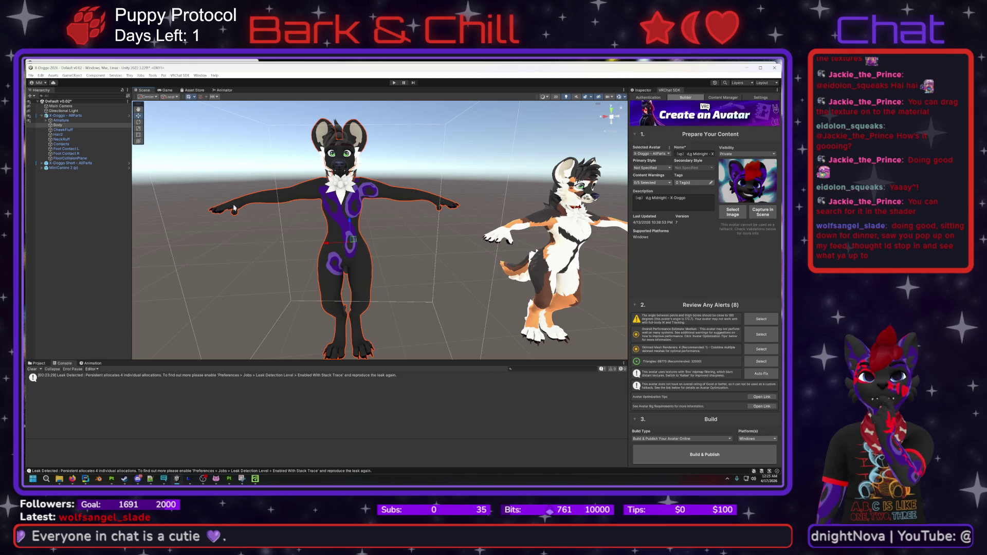
{"action": "left_click_drag", "start_coordinate": [303, 276], "coordinate": [346, 311]}
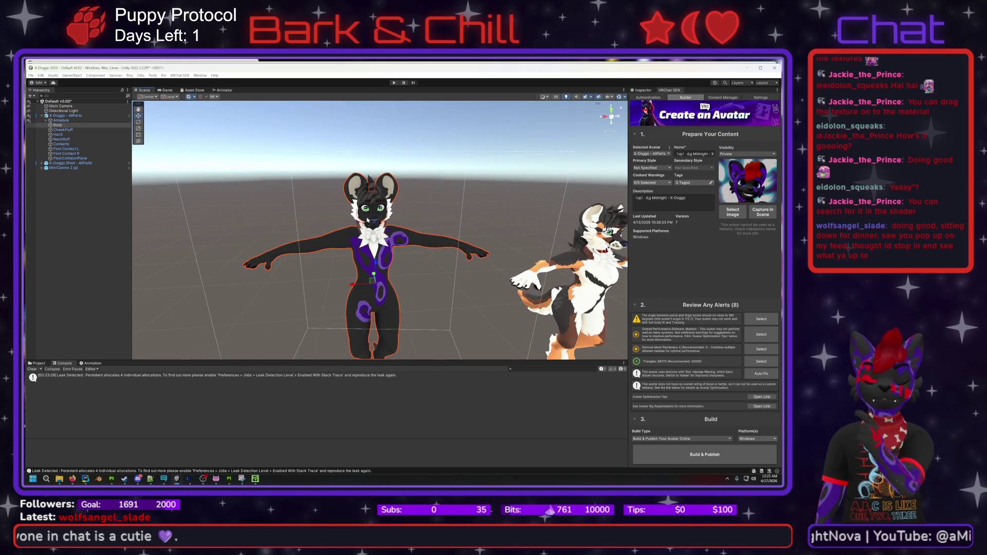
{"action": "mouse_move", "coordinate": [367, 220]}
{"action": "left_mouse_down"}
{"action": "mouse_move", "coordinate": [426, 250]}
{"action": "mouse_move", "coordinate": [296, 280]}
{"action": "left_mouse_up"}
{"action": "scroll", "coordinate": [370, 277], "scroll_direction": "down", "scroll_amount": 2}
{"action": "mouse_move", "coordinate": [371, 290]}
{"action": "left_mouse_down"}
{"action": "mouse_move", "coordinate": [371, 257]}
{"action": "mouse_move", "coordinate": [394, 258]}
{"action": "left_mouse_up"}
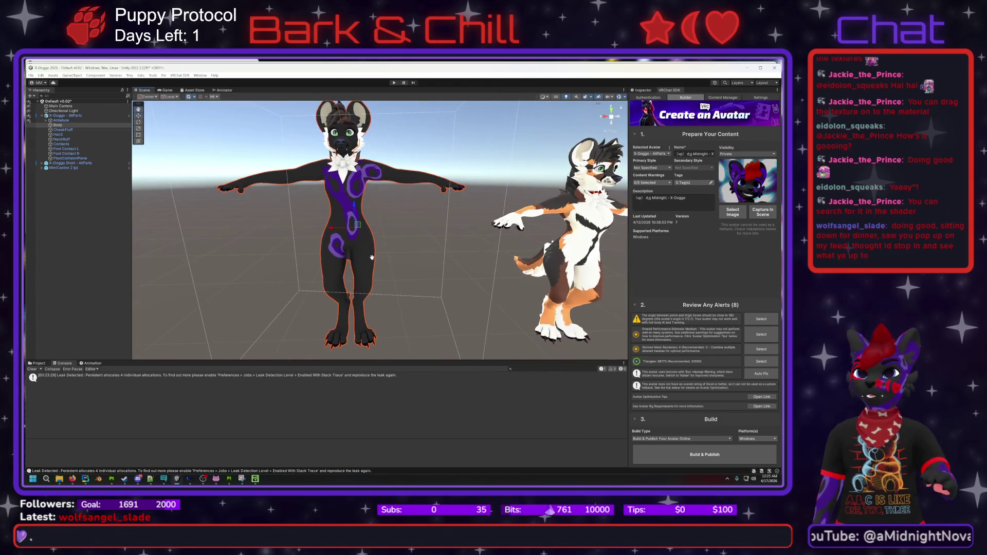
{"action": "scroll", "coordinate": [371, 258], "scroll_direction": "up", "scroll_amount": 2}
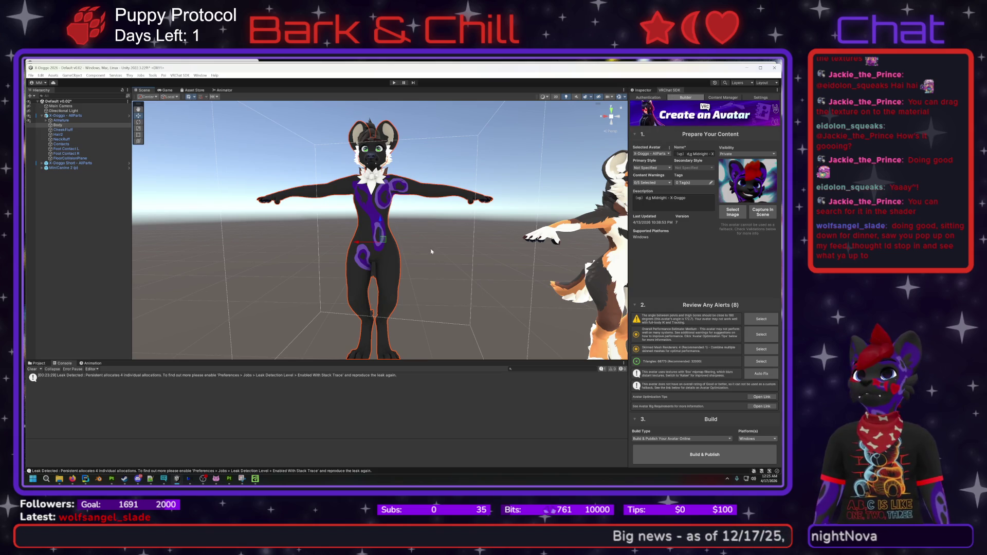
{"action": "left_click", "coordinate": [668, 91]}
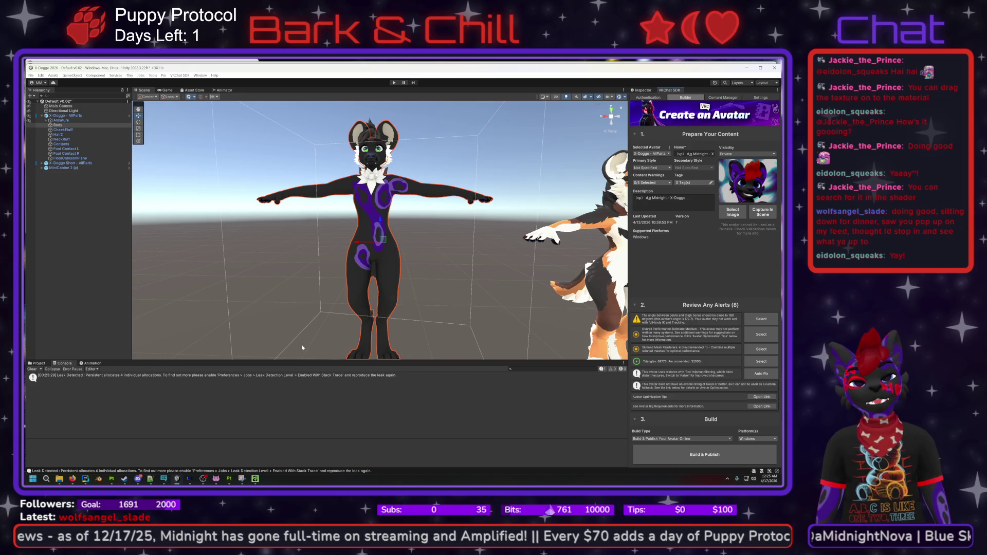
{"action": "mouse_move", "coordinate": [346, 327]}
{"action": "left_mouse_down"}
{"action": "mouse_move", "coordinate": [440, 258]}
{"action": "mouse_move", "coordinate": [567, 254]}
{"action": "mouse_move", "coordinate": [324, 254]}
{"action": "mouse_move", "coordinate": [342, 241]}
{"action": "left_mouse_up"}
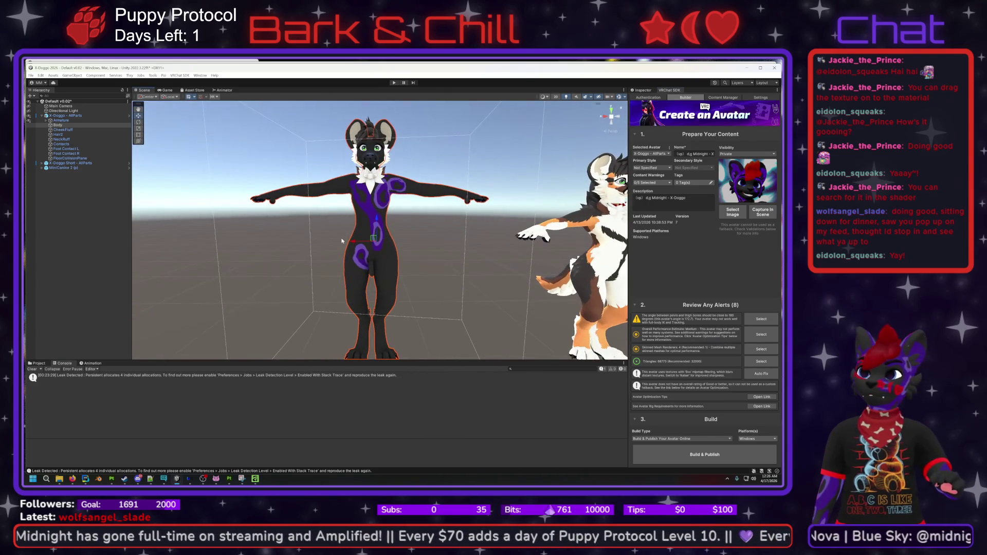
{"action": "scroll", "coordinate": [342, 241], "scroll_direction": "up", "scroll_amount": 1}
{"action": "scroll", "coordinate": [342, 241], "scroll_direction": "up", "scroll_amount": 1}
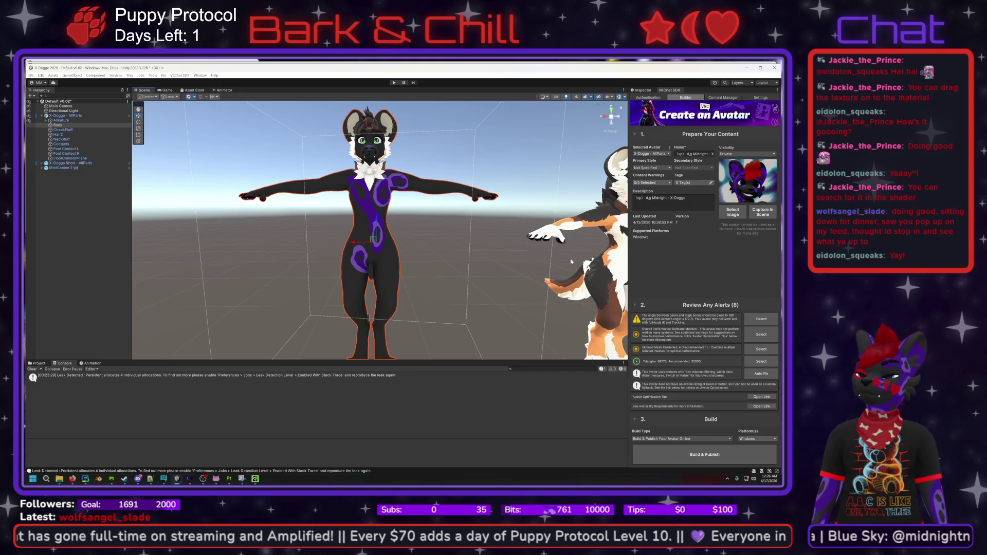
- Build & Publish the X-Doggo avatar, accepting the copyright agreement, until Upload Succeeded appears
{"action": "left_click", "coordinate": [708, 457]}
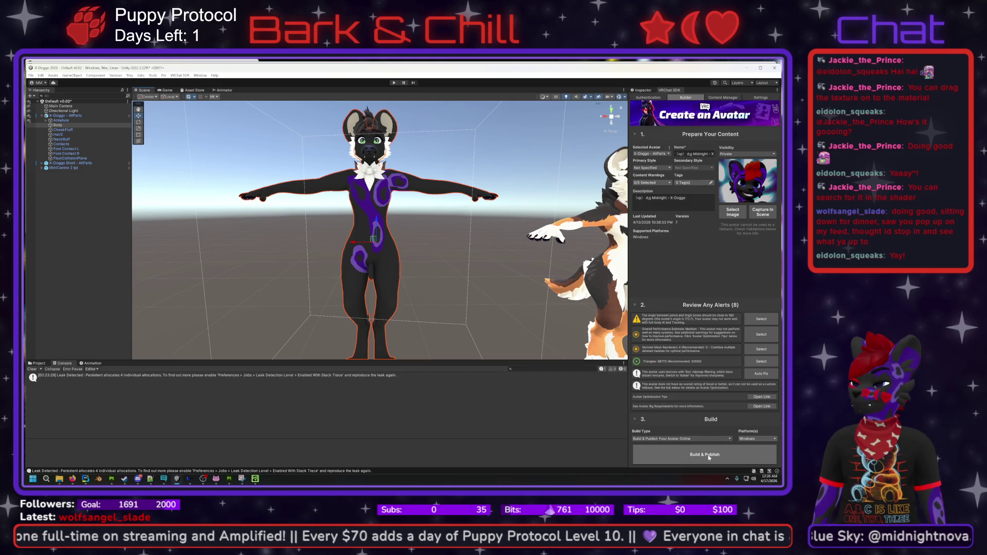
{"action": "left_click", "coordinate": [710, 458]}
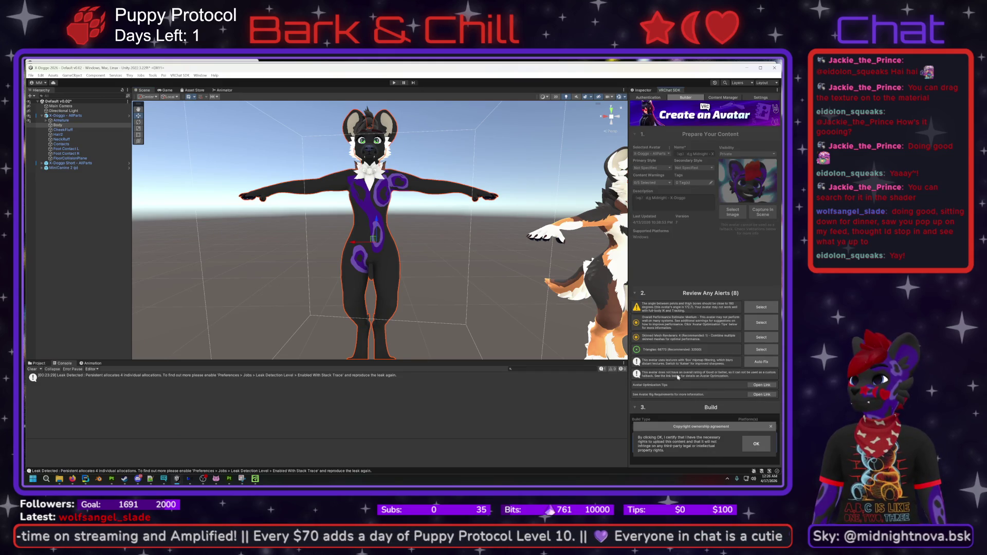
{"action": "left_click", "coordinate": [756, 444]}
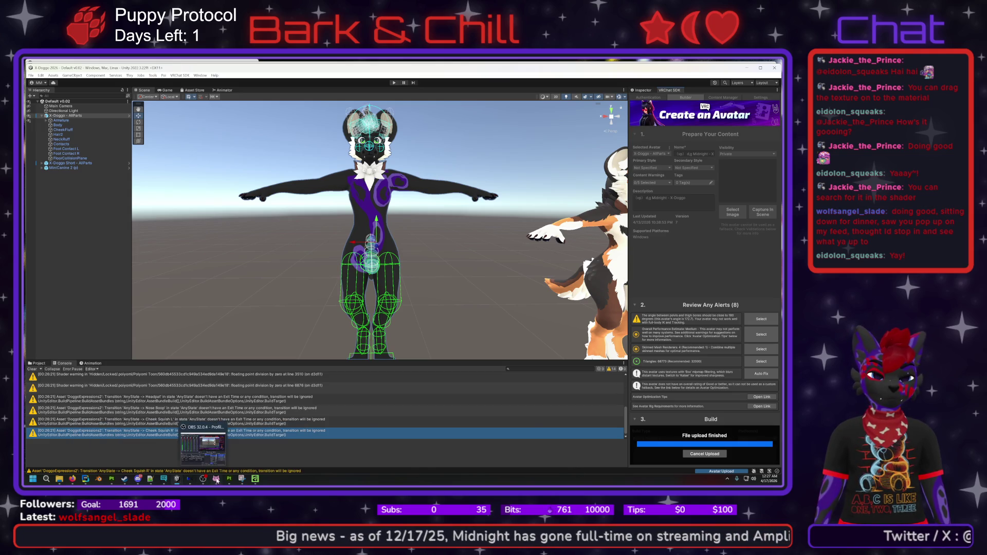
{"action": "mouse_move", "coordinate": [227, 479]}
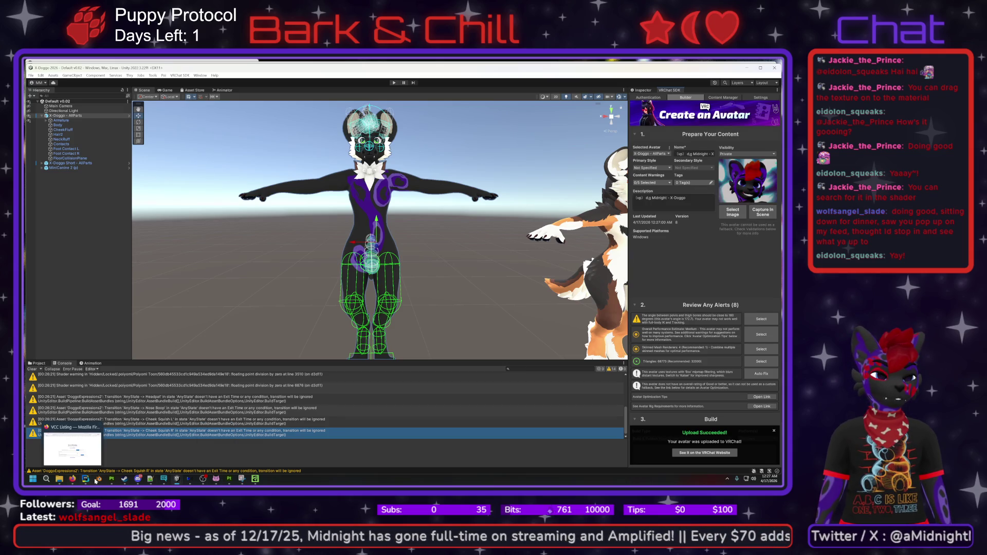
- In Steam, search the library for 'vr', open VRChat's page and launch it
{"action": "mouse_move", "coordinate": [124, 482]}
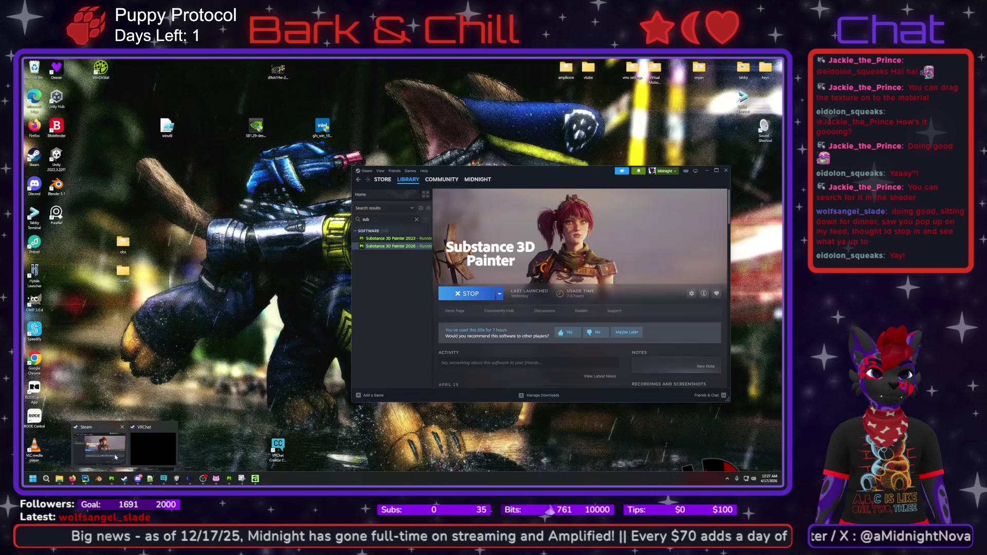
{"action": "left_click", "coordinate": [122, 451]}
{"action": "left_click", "coordinate": [363, 171]}
{"action": "left_click", "coordinate": [363, 172]}
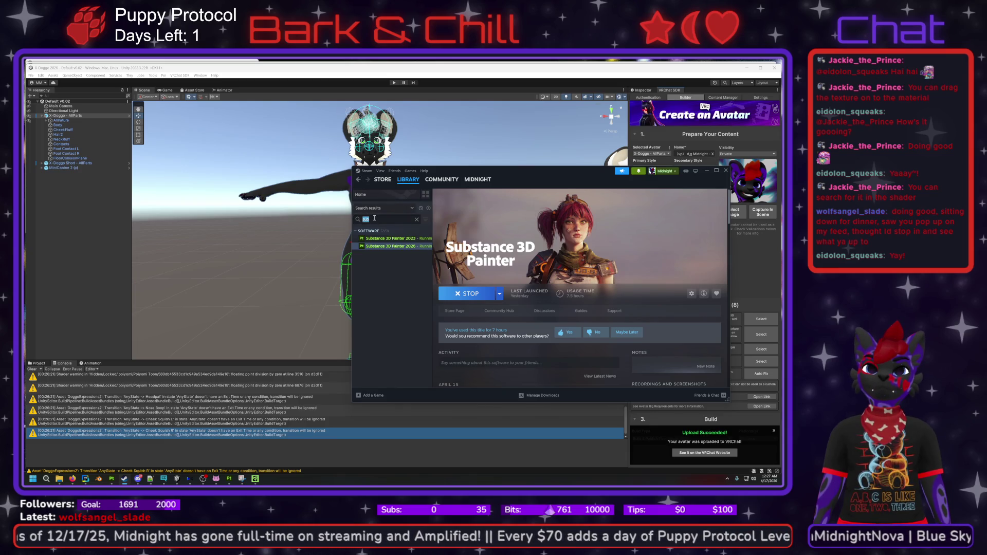
{"action": "left_click", "coordinate": [416, 219]}
{"action": "scroll", "coordinate": [396, 236], "scroll_direction": "up", "scroll_amount": 10}
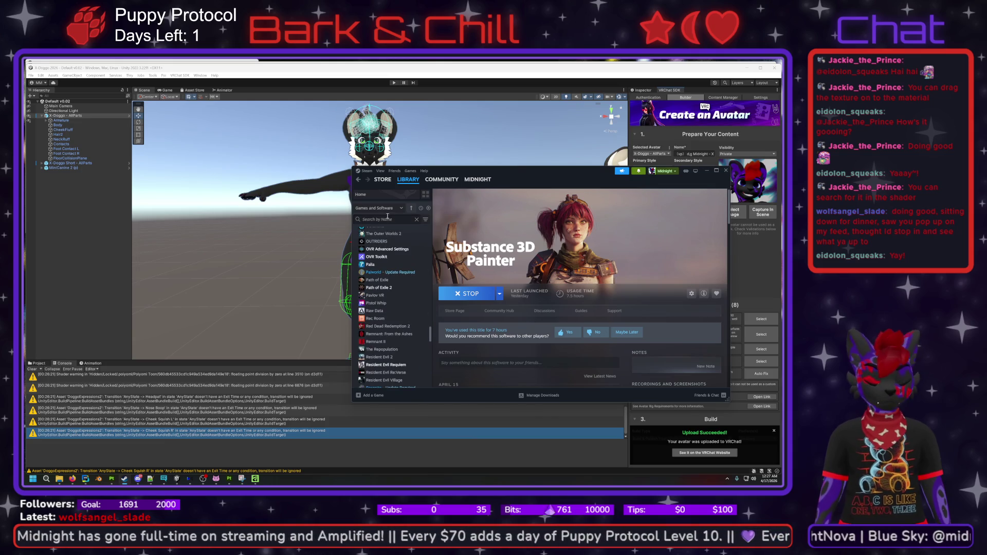
{"action": "type", "text": "vr"}
{"action": "left_click", "coordinate": [382, 277]}
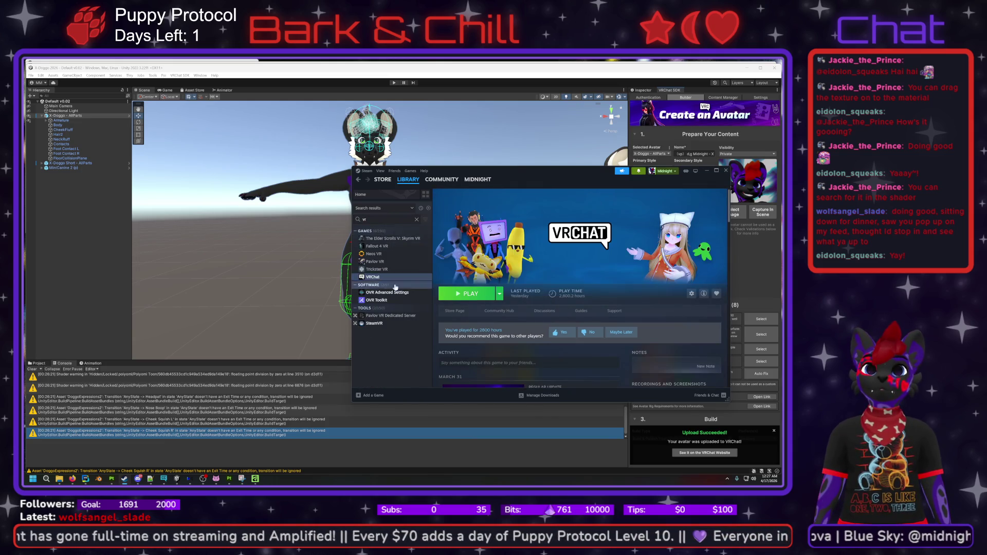
{"action": "left_click", "coordinate": [486, 296]}
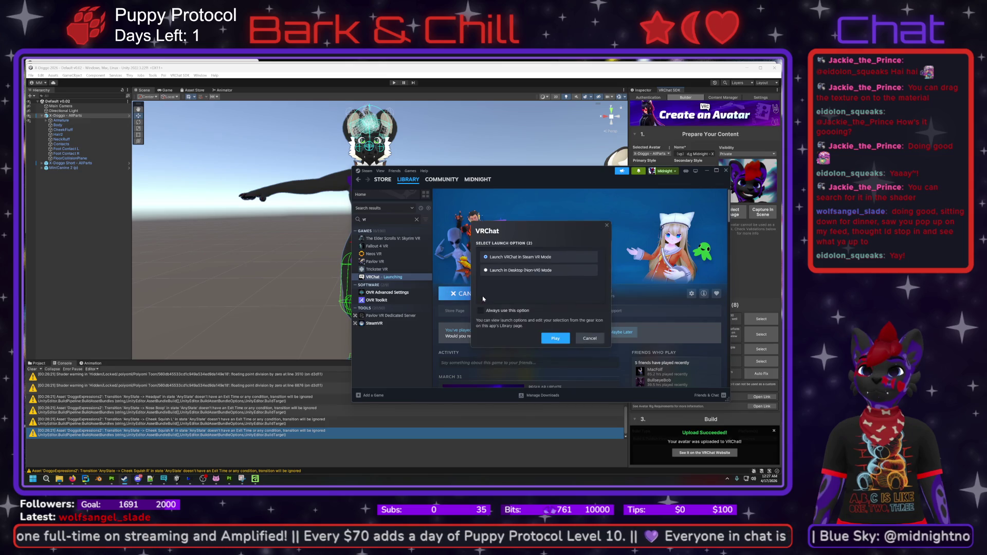
{"action": "left_click", "coordinate": [553, 340]}
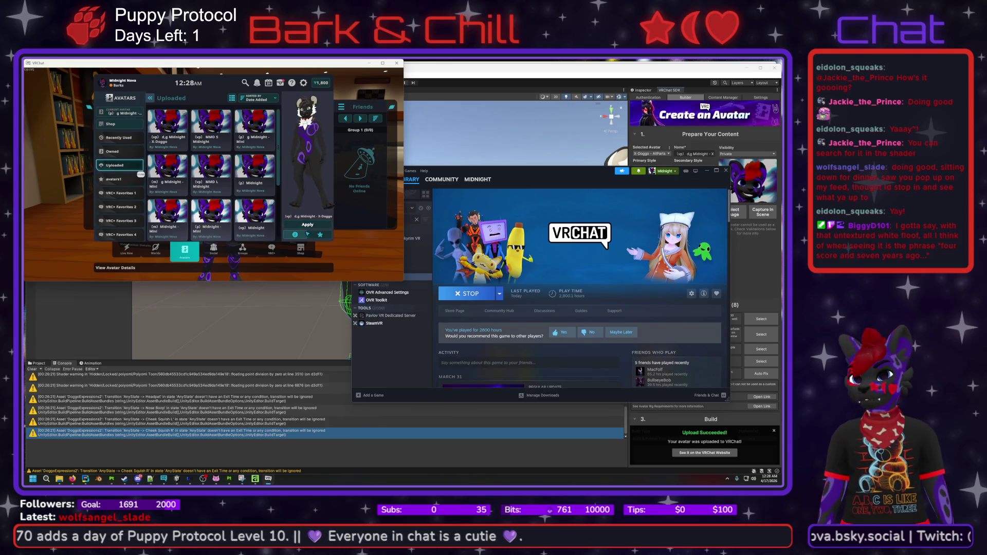
- Apply the uploaded X-Doggo avatar, close the avatar menu, and quit VRChat
{"action": "left_click", "coordinate": [307, 225]}
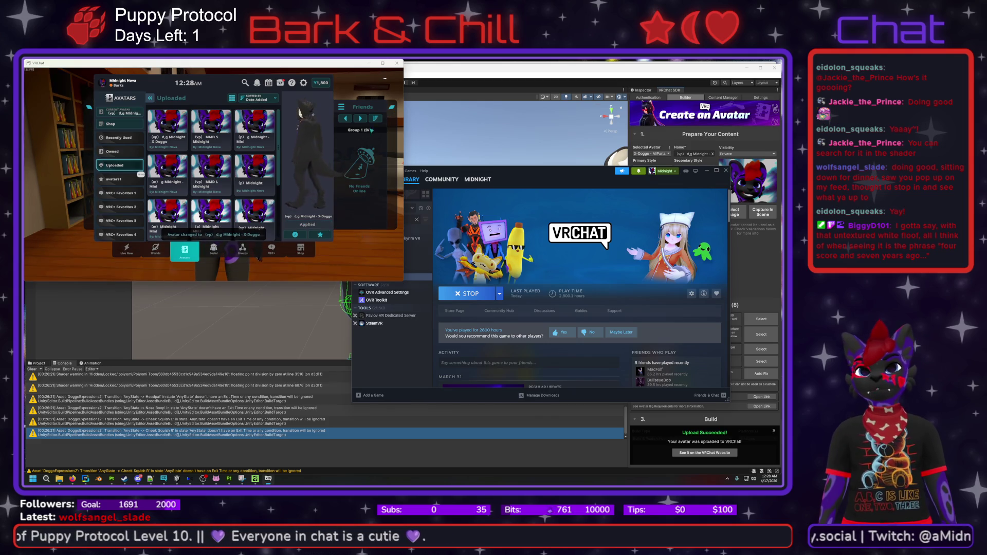
{"action": "key", "text": "Escape"}
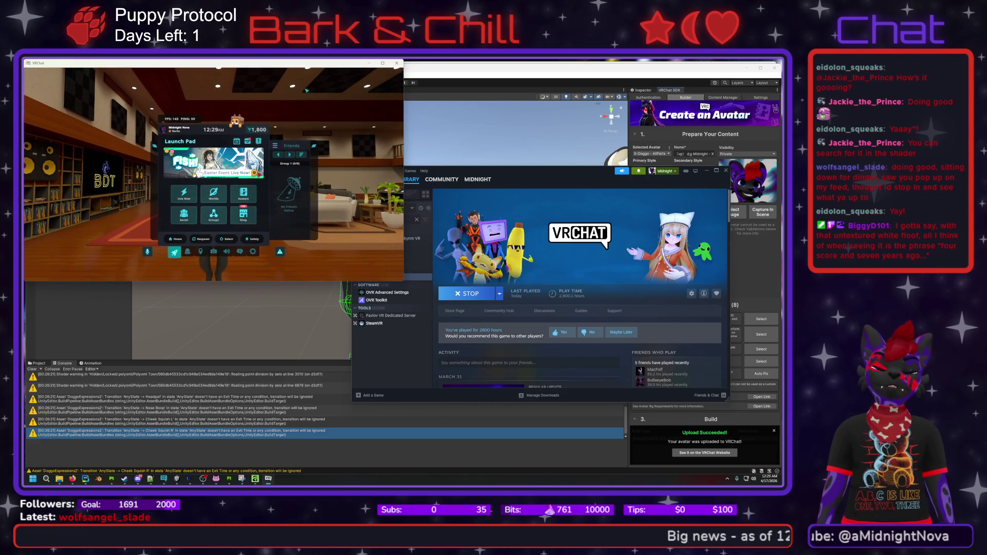
{"action": "left_click", "coordinate": [396, 62]}
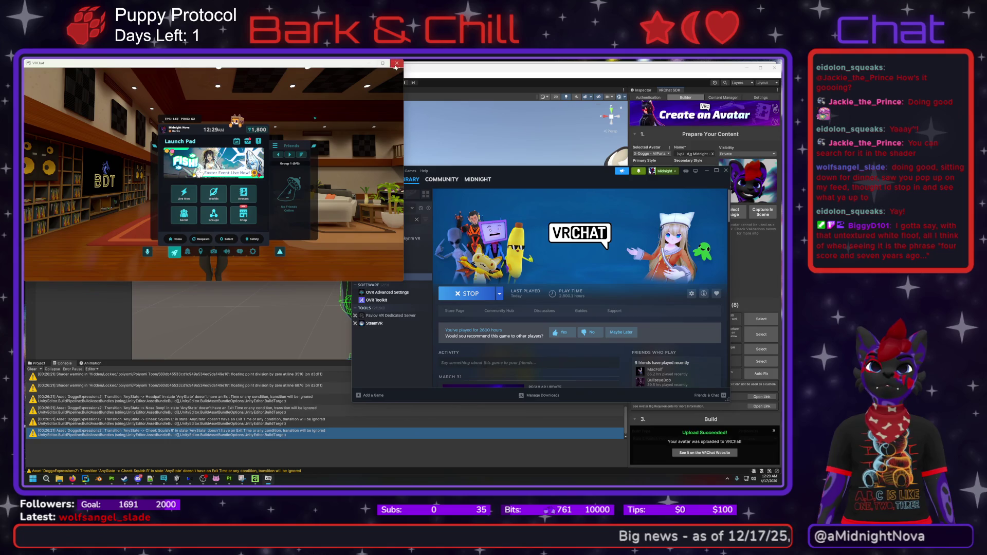